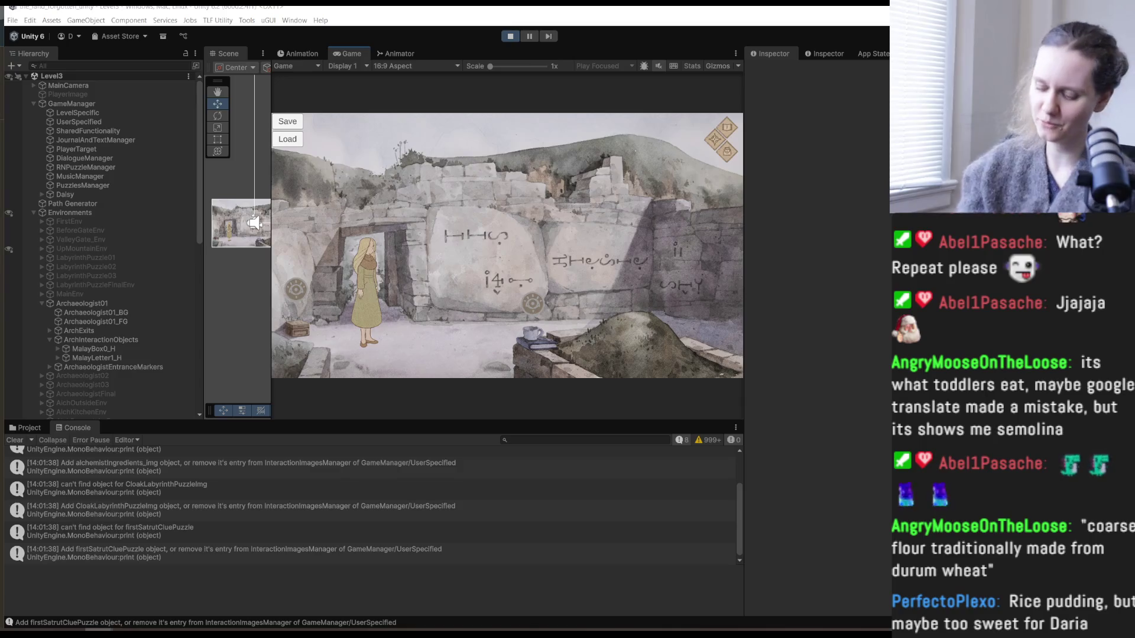
- Clear the Console and start the game in the archaeologist's room
scroll(93, 434, up, 2)
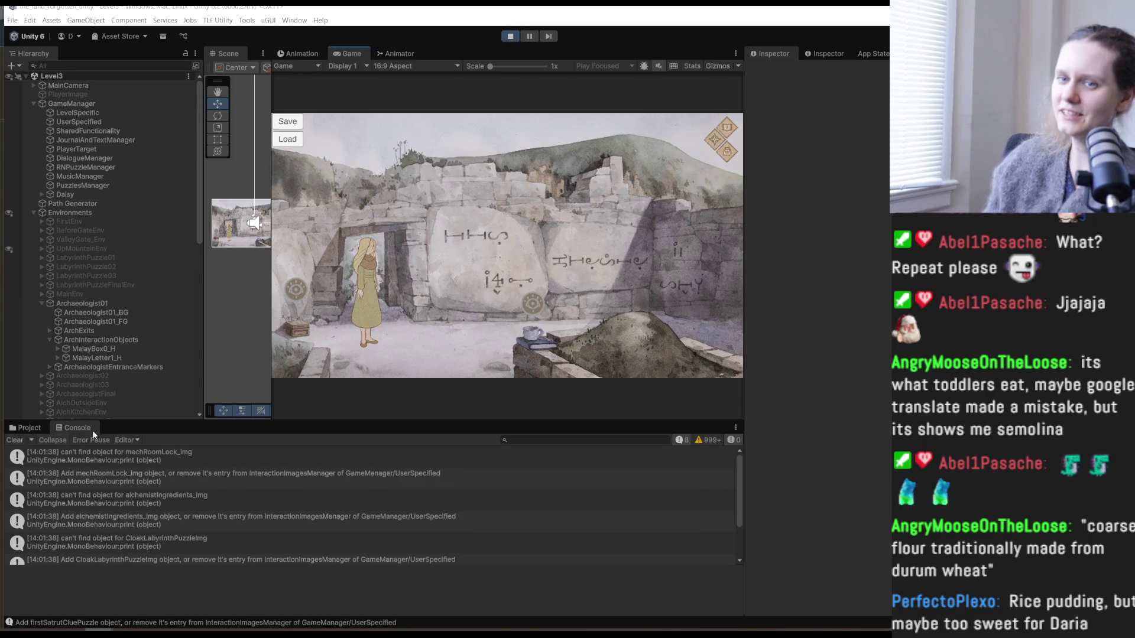
click(16, 441)
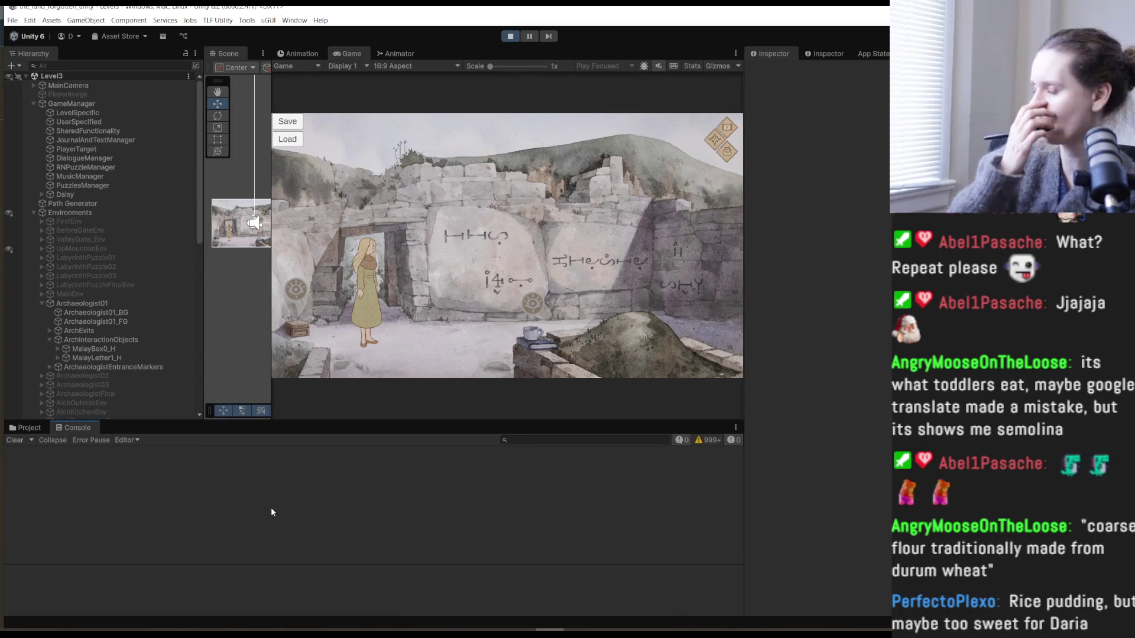
click(400, 327)
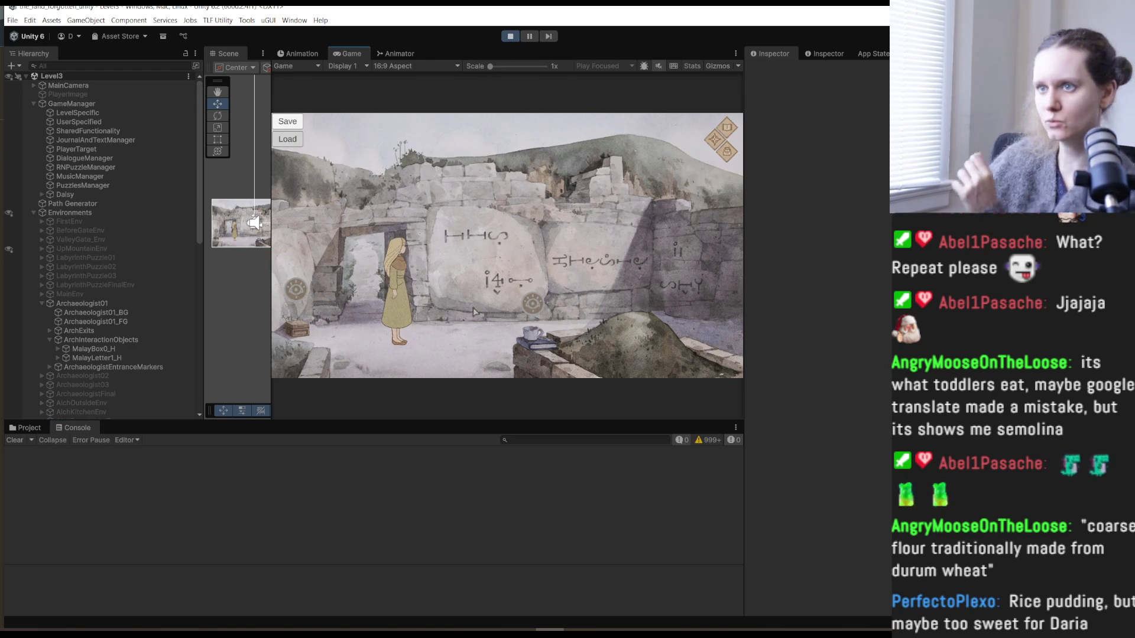
click(444, 304)
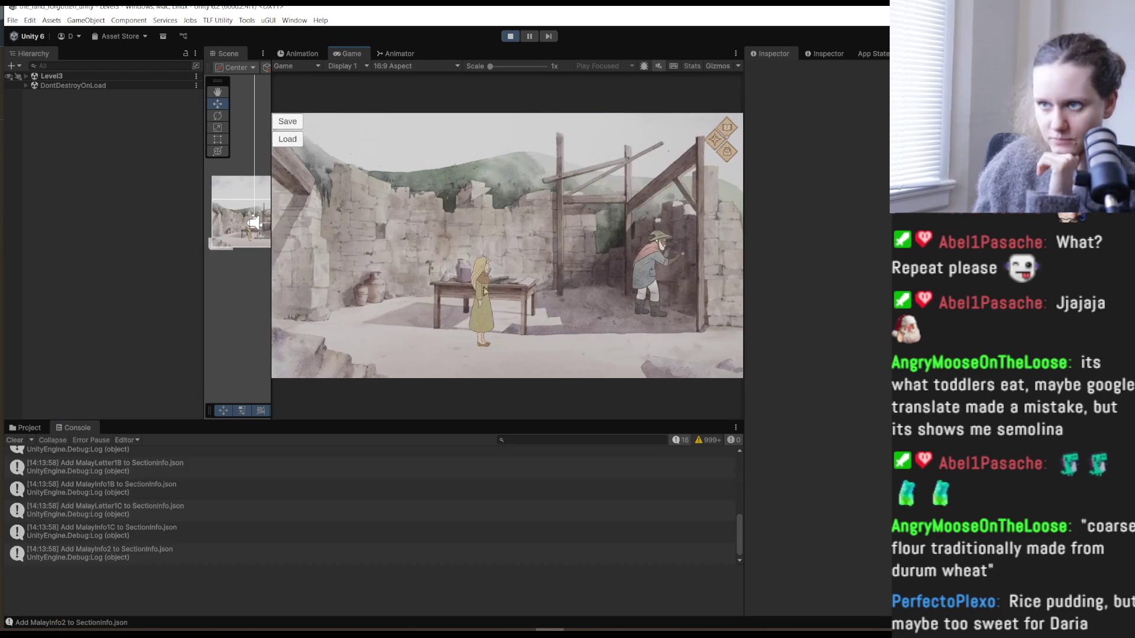
- Check the table's key piece, close the close-up, and walk left into the stone room
click(485, 234)
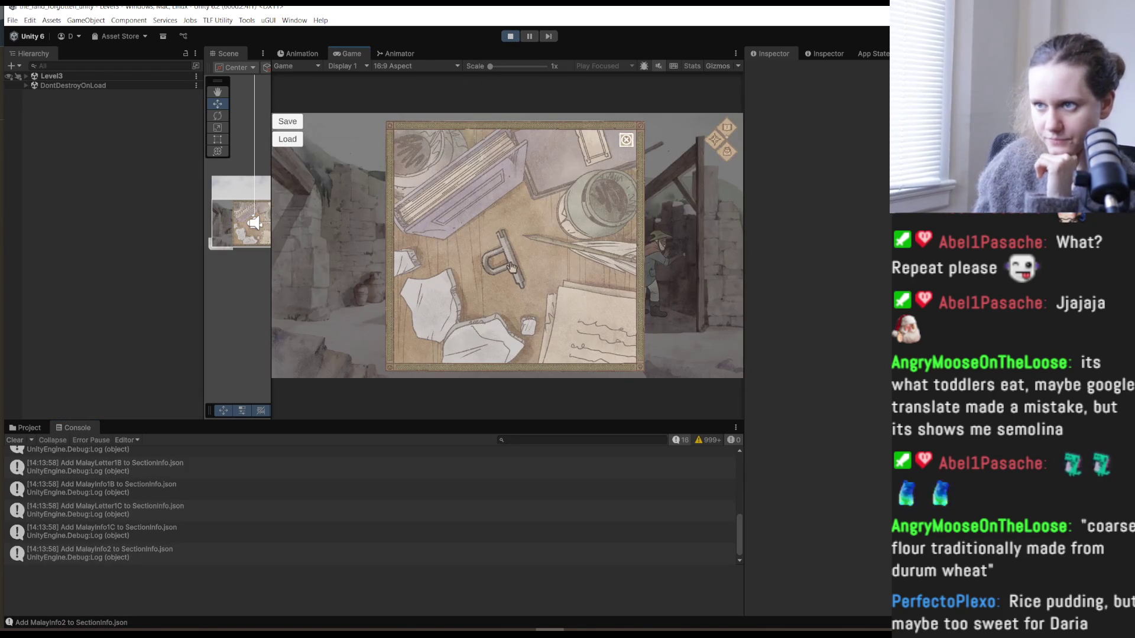
click(538, 248)
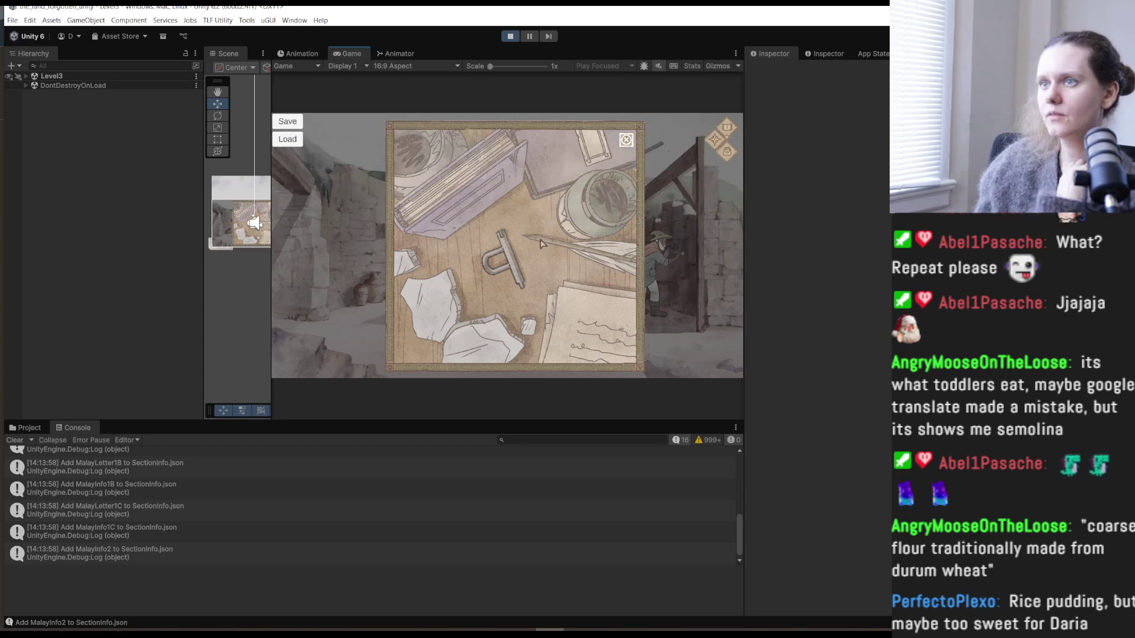
click(630, 146)
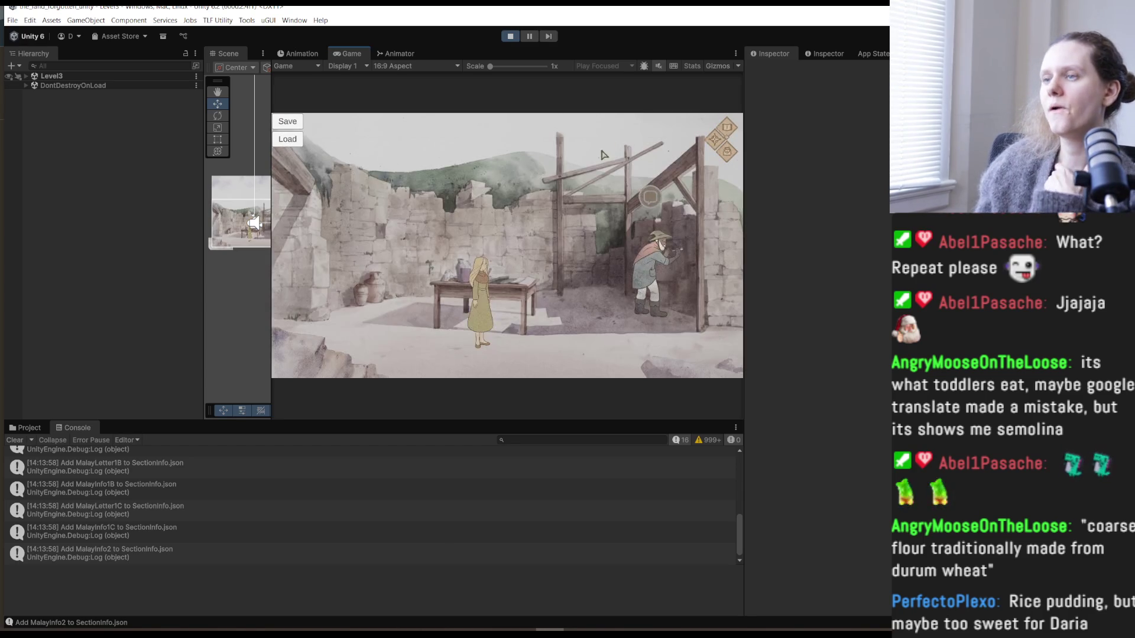
click(367, 264)
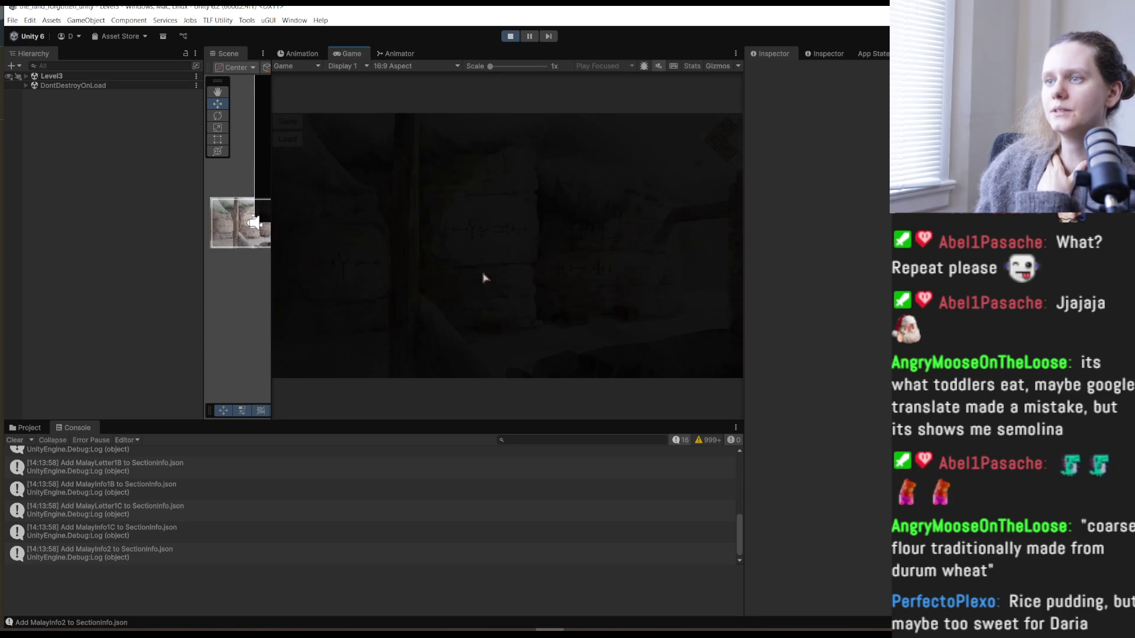
click(628, 286)
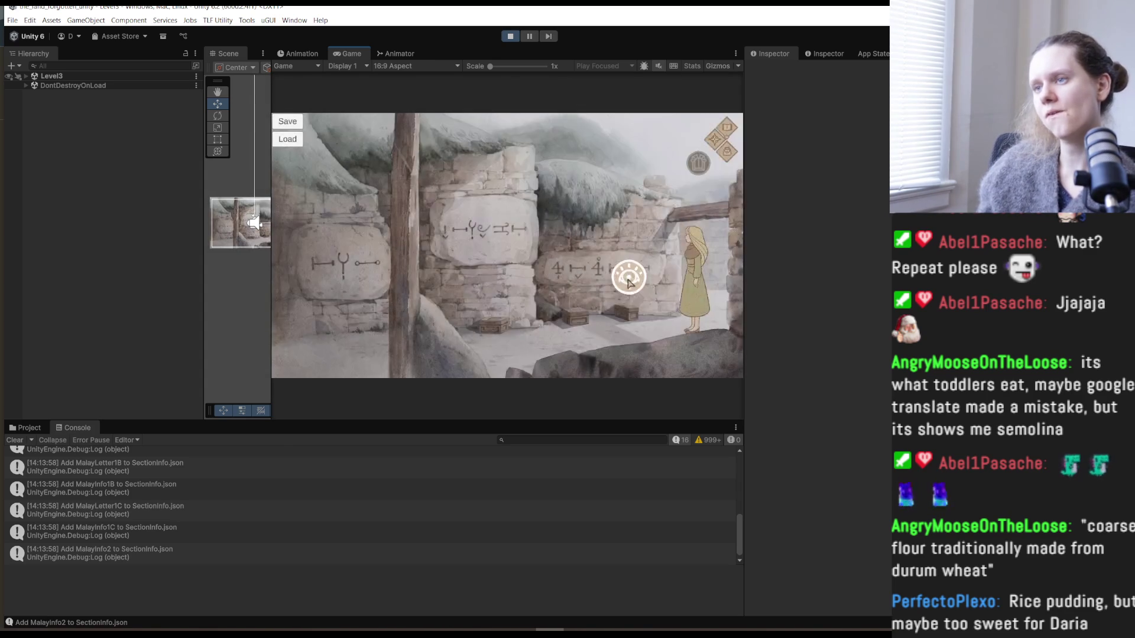
- Open the glyph puzzle box and set its slots, ending with a vertical line on the right-middle slot
click(599, 131)
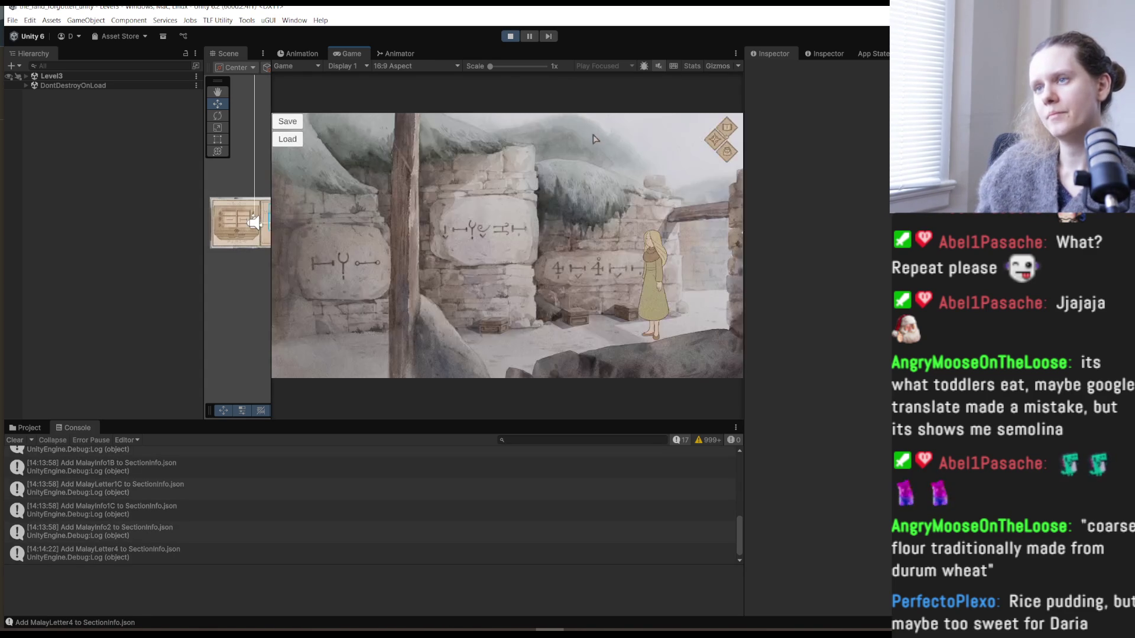
click(316, 236)
click(317, 235)
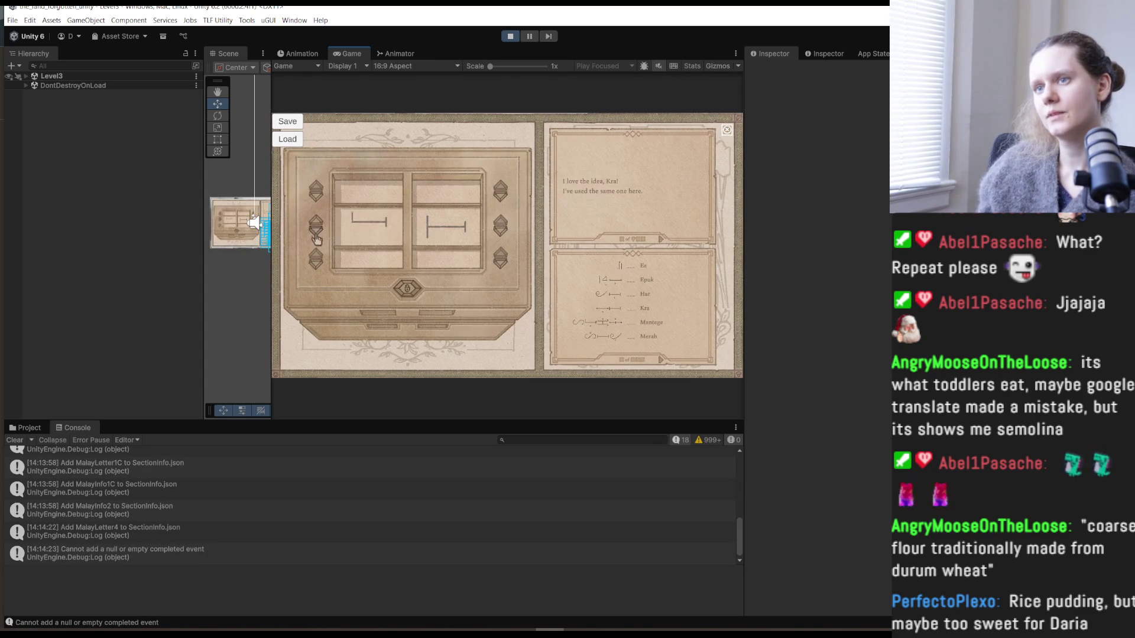
click(317, 235)
click(317, 235)
click(317, 236)
click(317, 194)
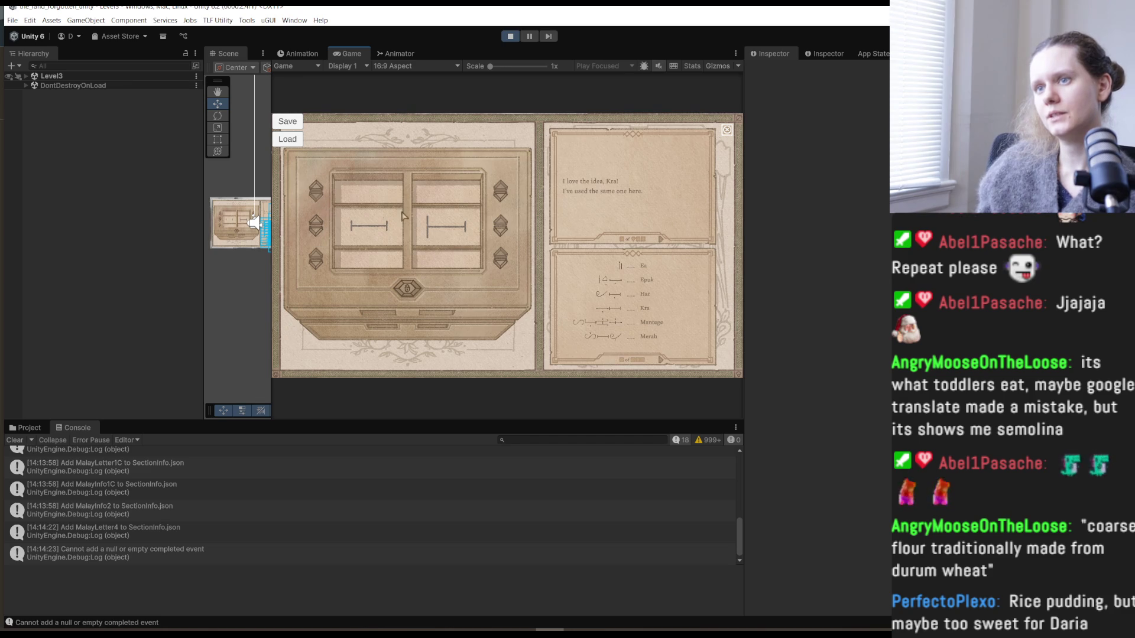
click(500, 237)
click(501, 235)
click(500, 236)
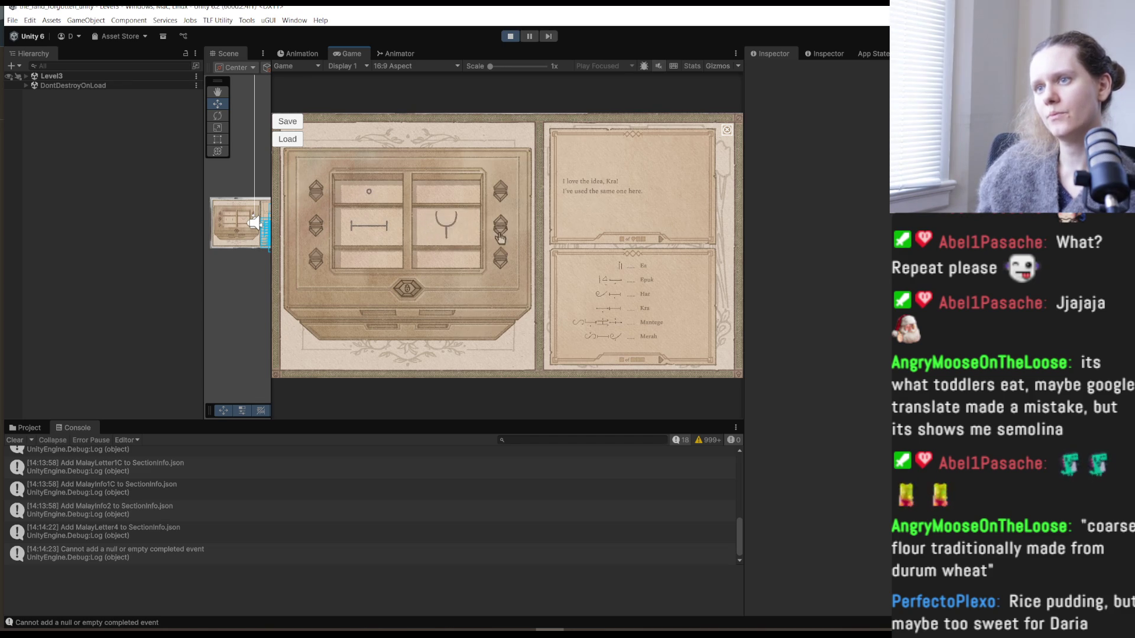
click(499, 235)
click(497, 233)
click(498, 234)
click(500, 235)
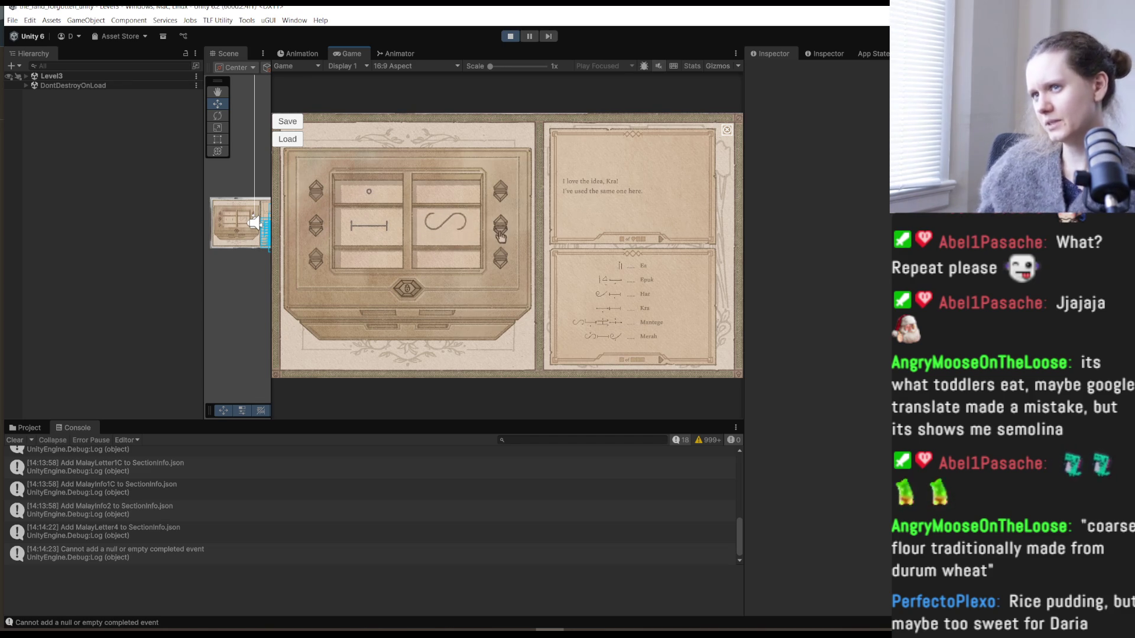
click(500, 236)
click(502, 236)
click(500, 236)
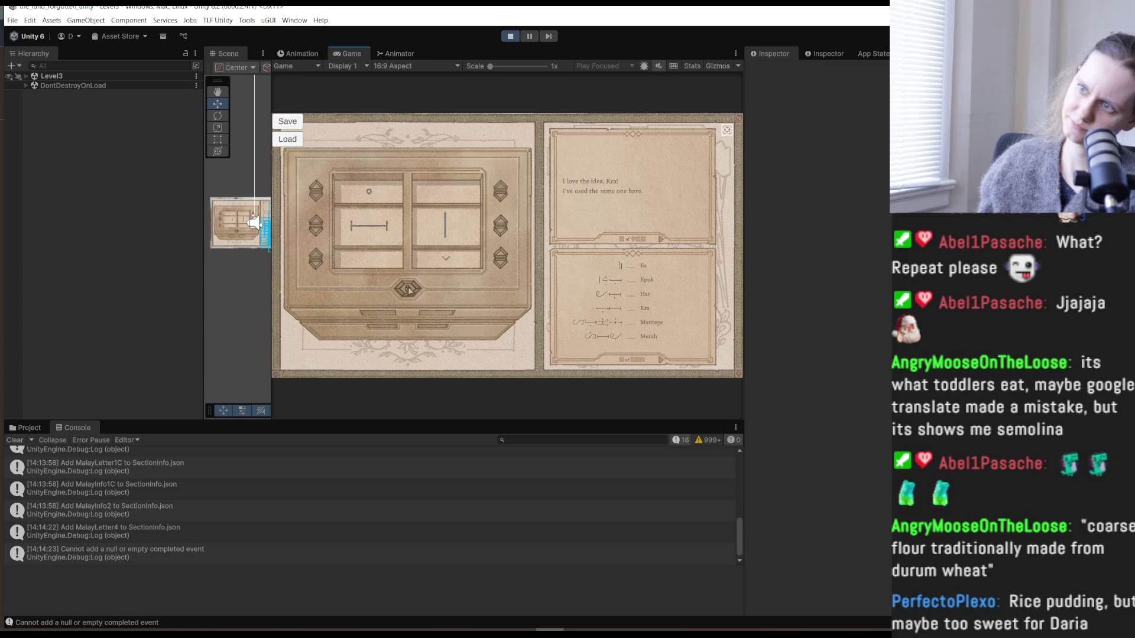
- Unlock the box, read the sangka and menung note, close it, and stop Play mode
click(408, 289)
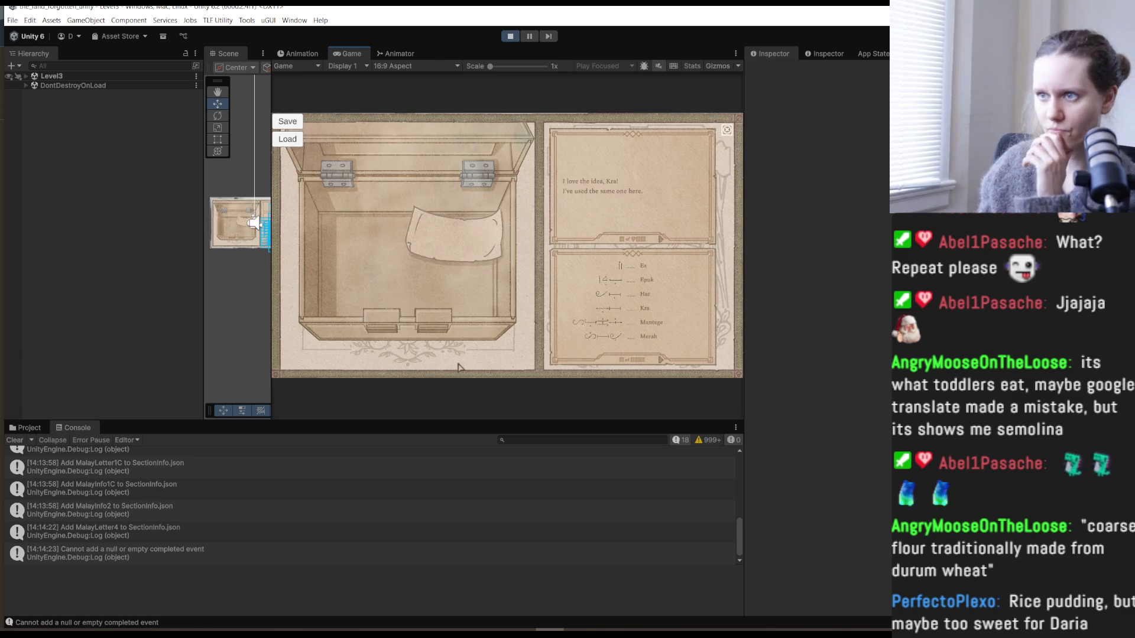
click(475, 253)
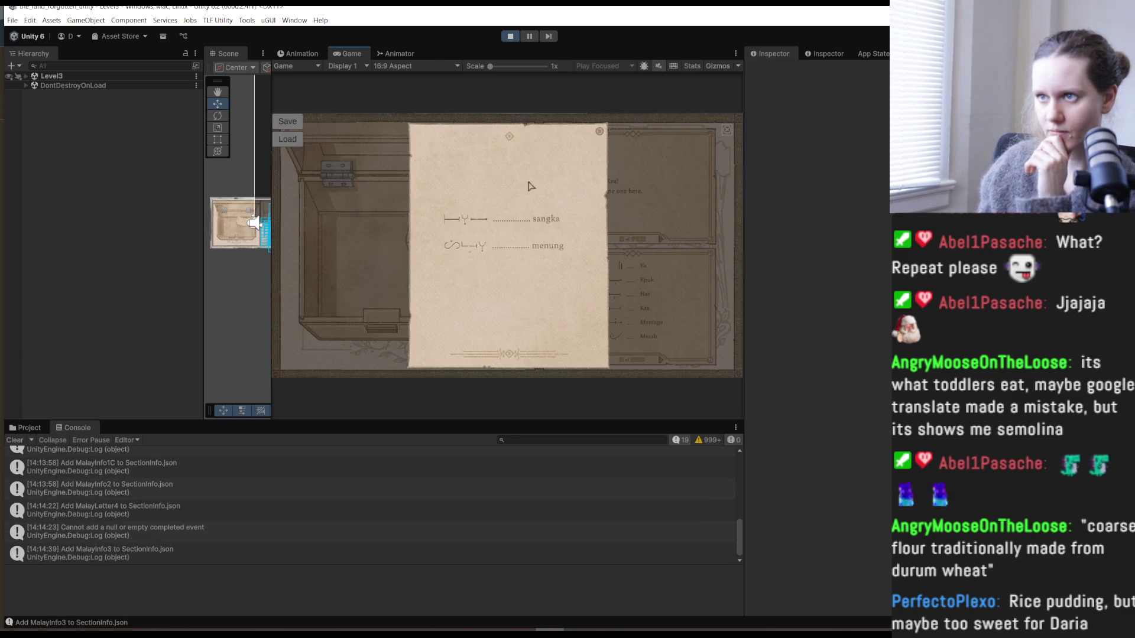
click(601, 133)
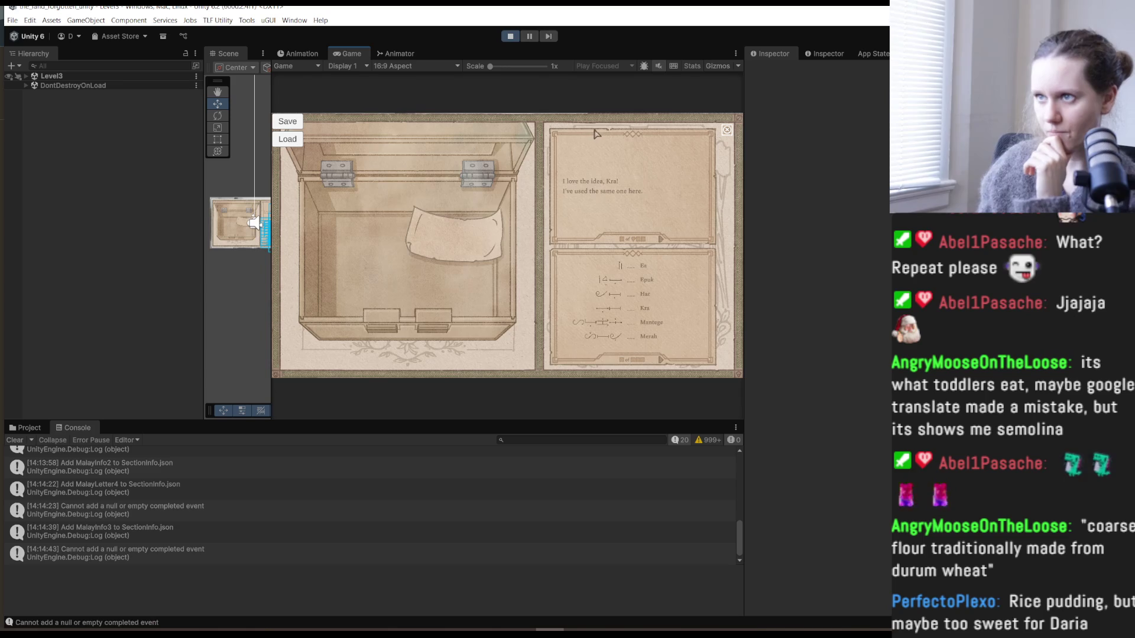
key(ctrl+p)
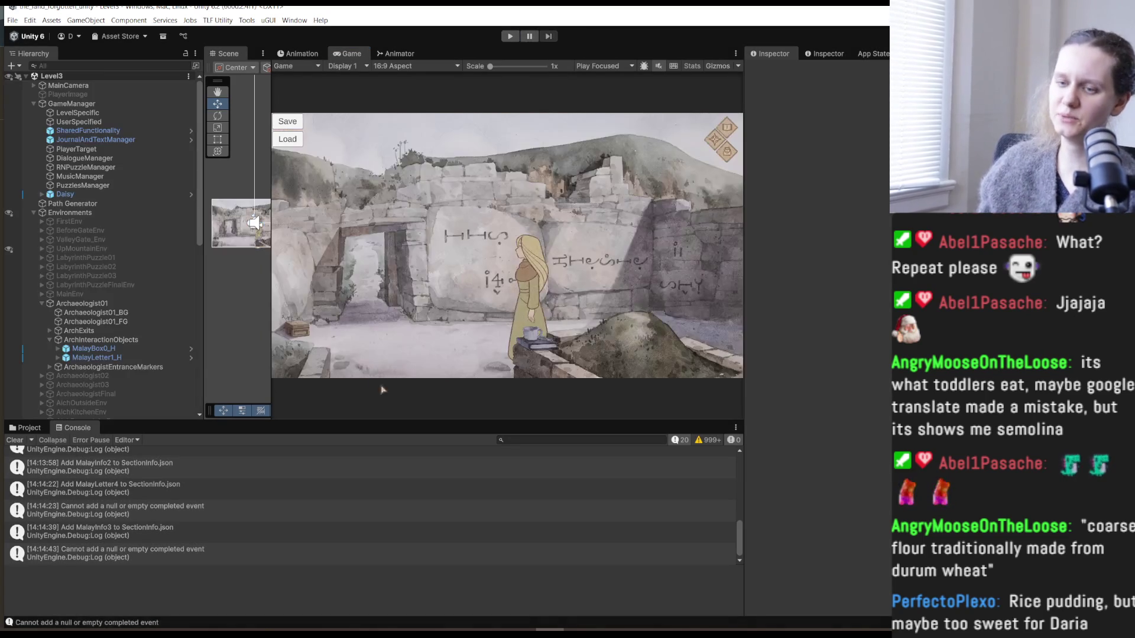
mouse_move(99, 630)
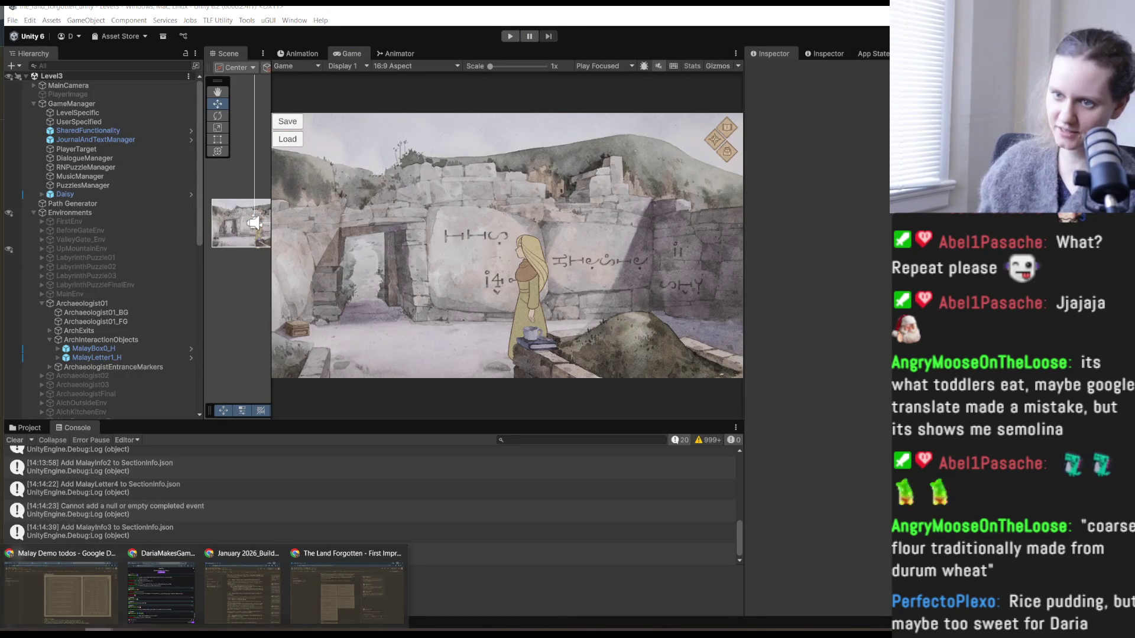
- Switch to the MalayInfo3 document and remove the second entry's leading glyph markup
click(59, 585)
click(500, 17)
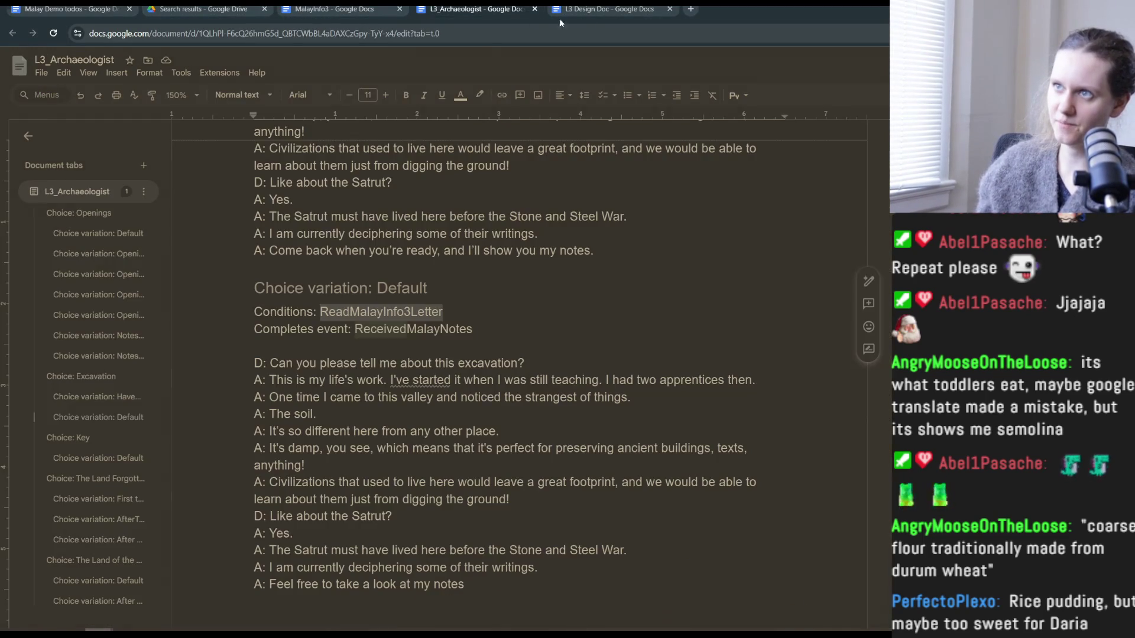
click(357, 8)
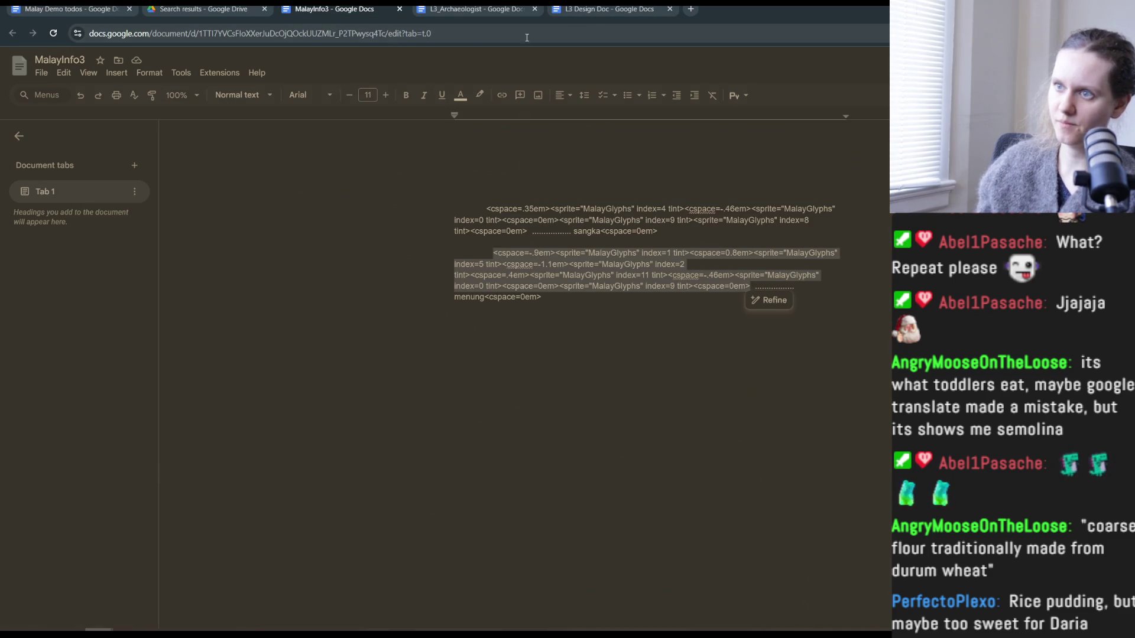
click(621, 355)
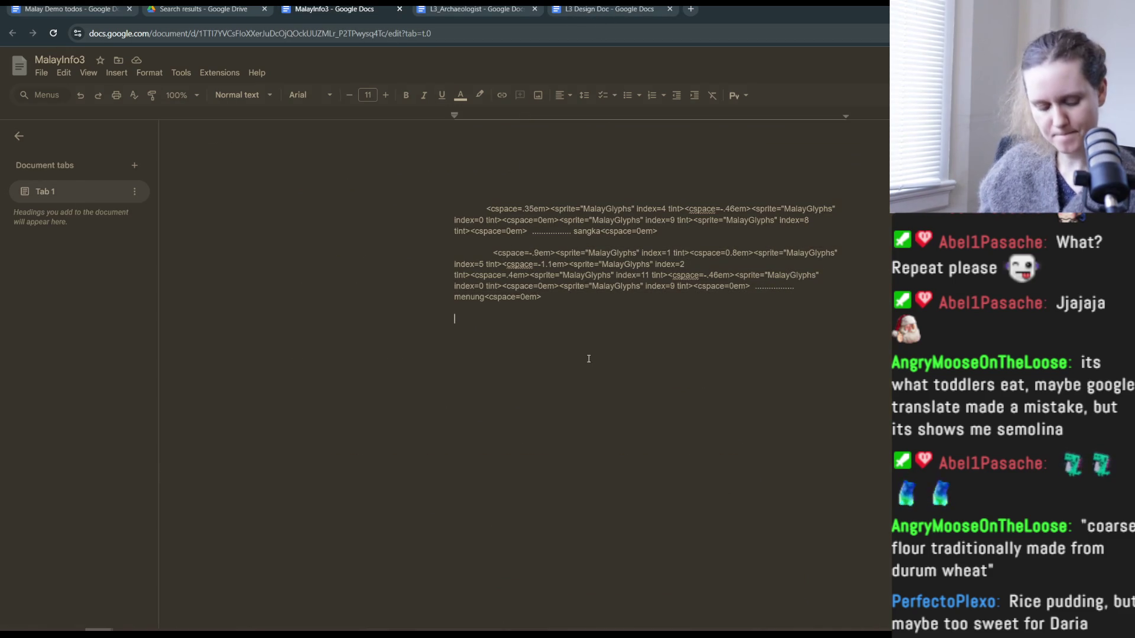
key(ctrl+a)
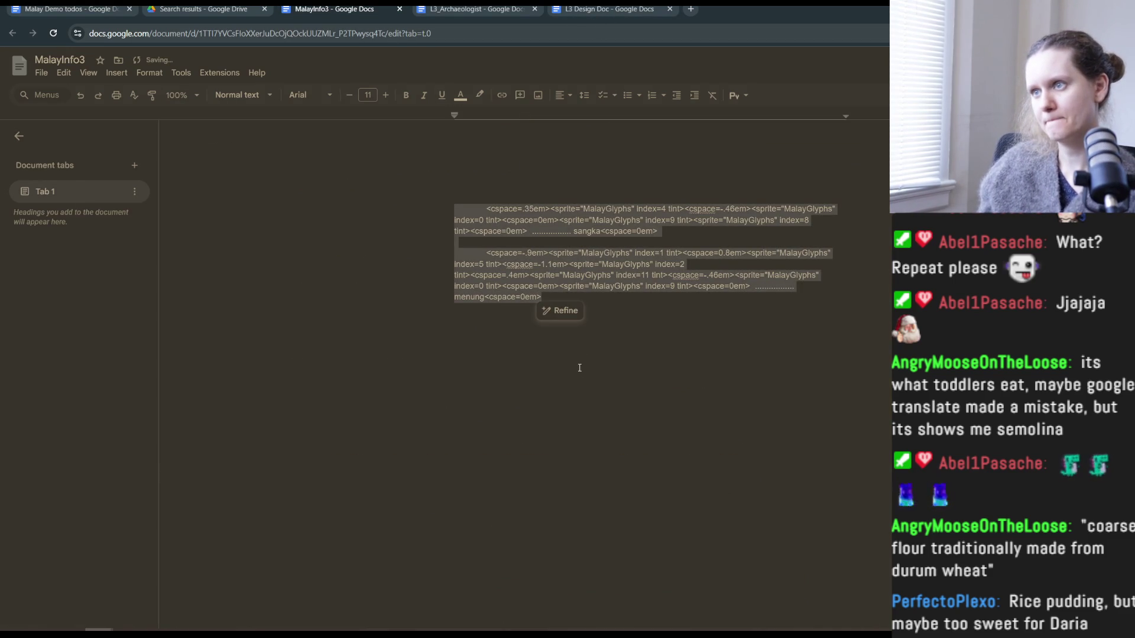
key(ctrl+z)
- Correct 'menung' to 'manung' and select the corrected paragraph
click(659, 291)
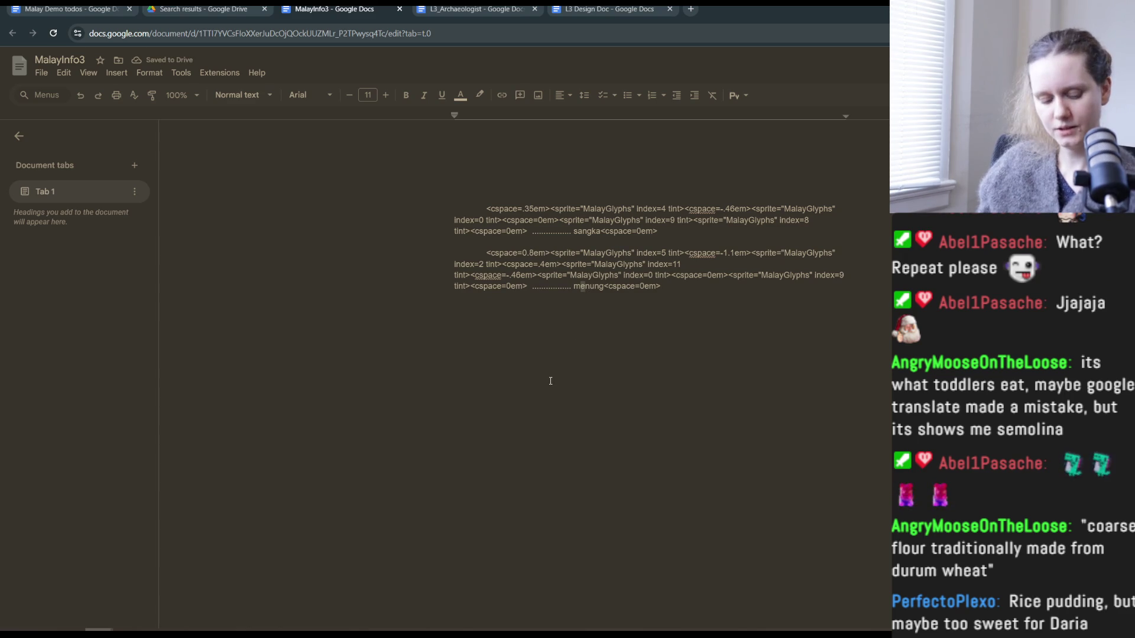
text(a)
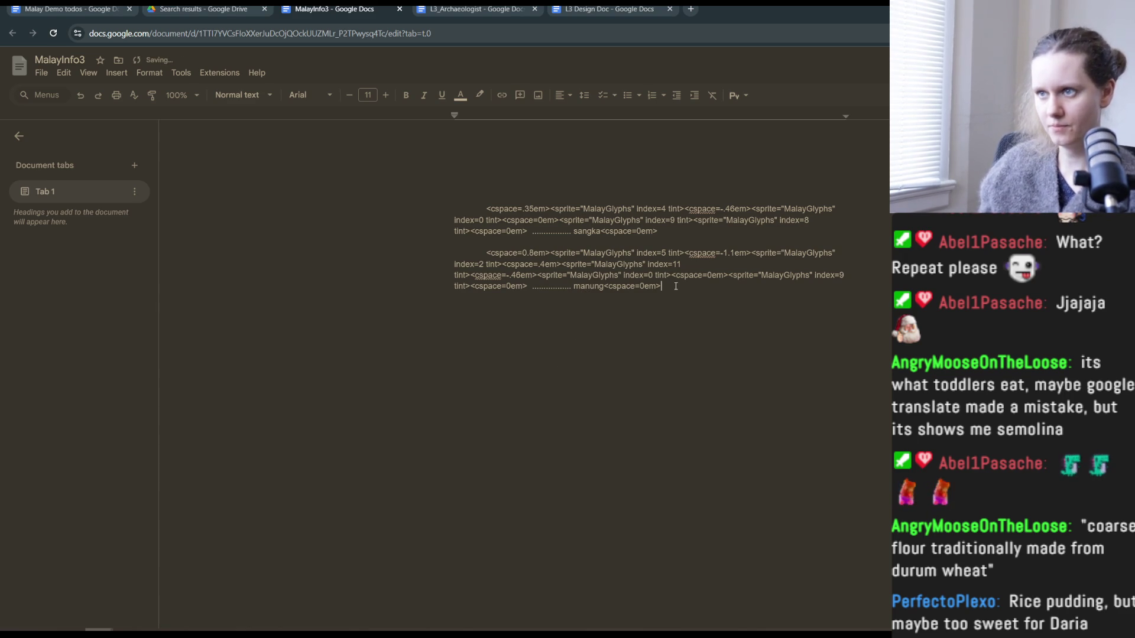
drag(684, 275, 468, 547)
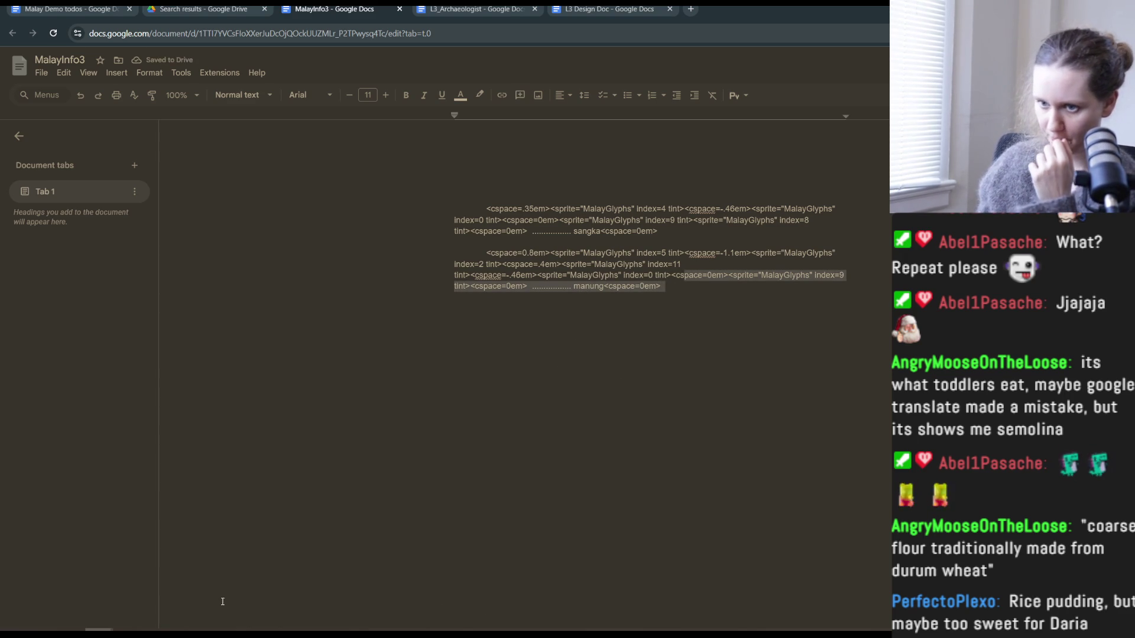
click(268, 630)
- Rerun text_conversion.py for books and change the Menung translation in VocabWordInfos.json to Manung
key(Up)
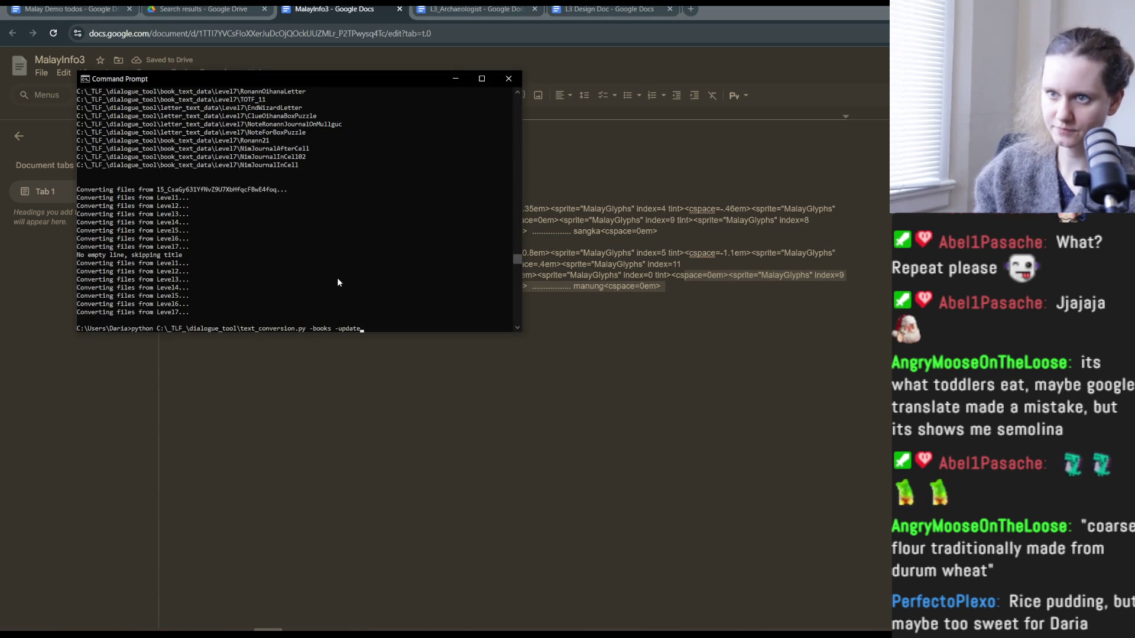
key(Return)
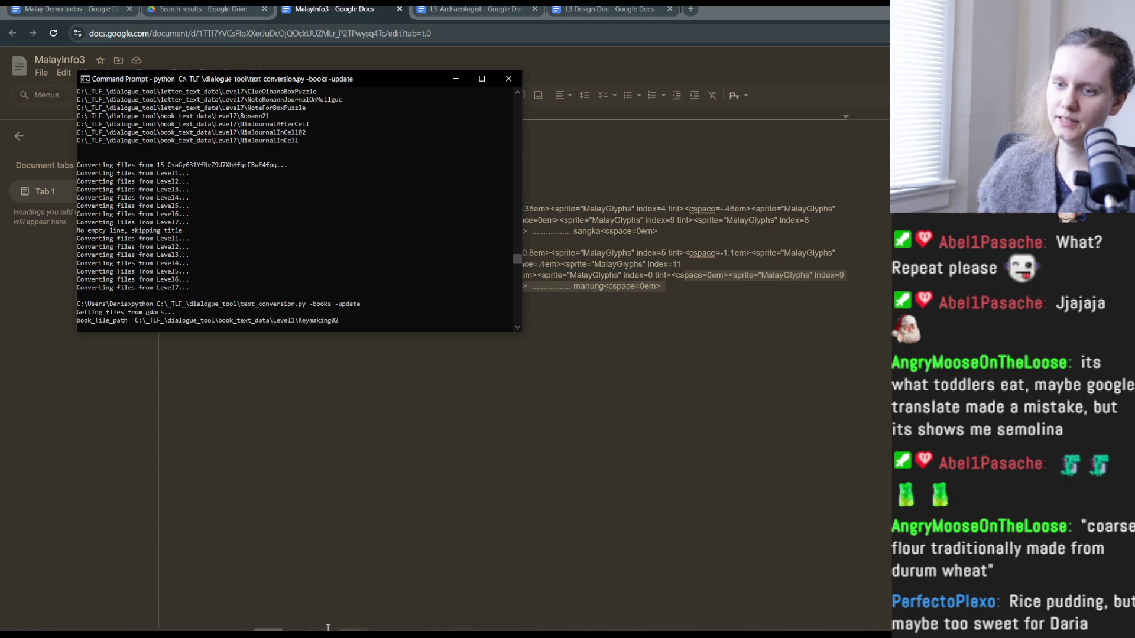
click(239, 629)
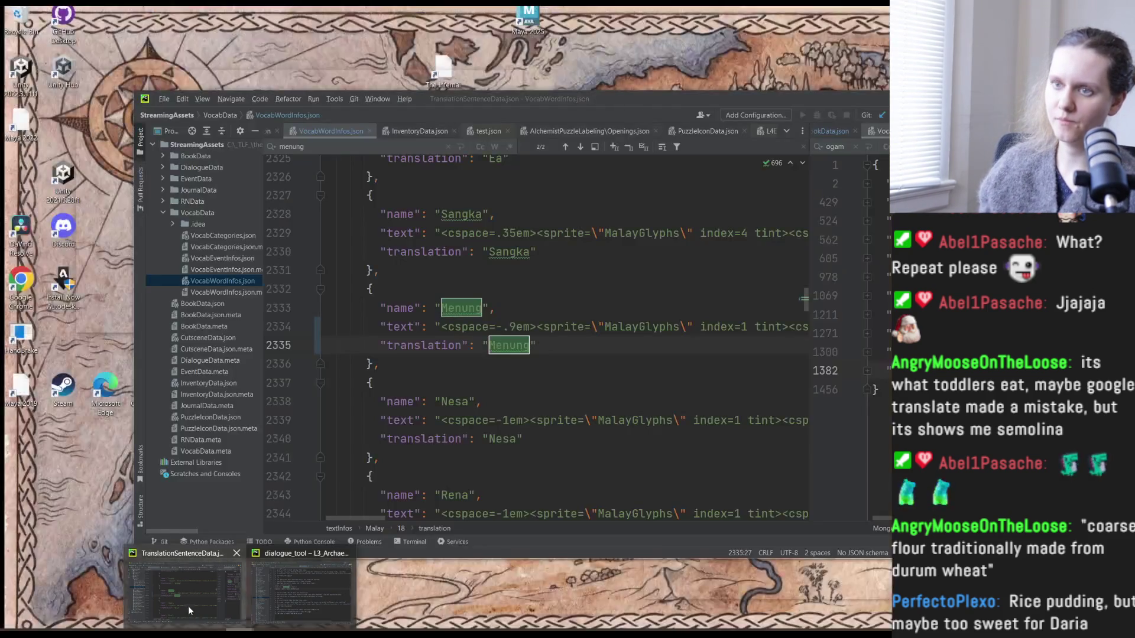
click(188, 605)
click(490, 346)
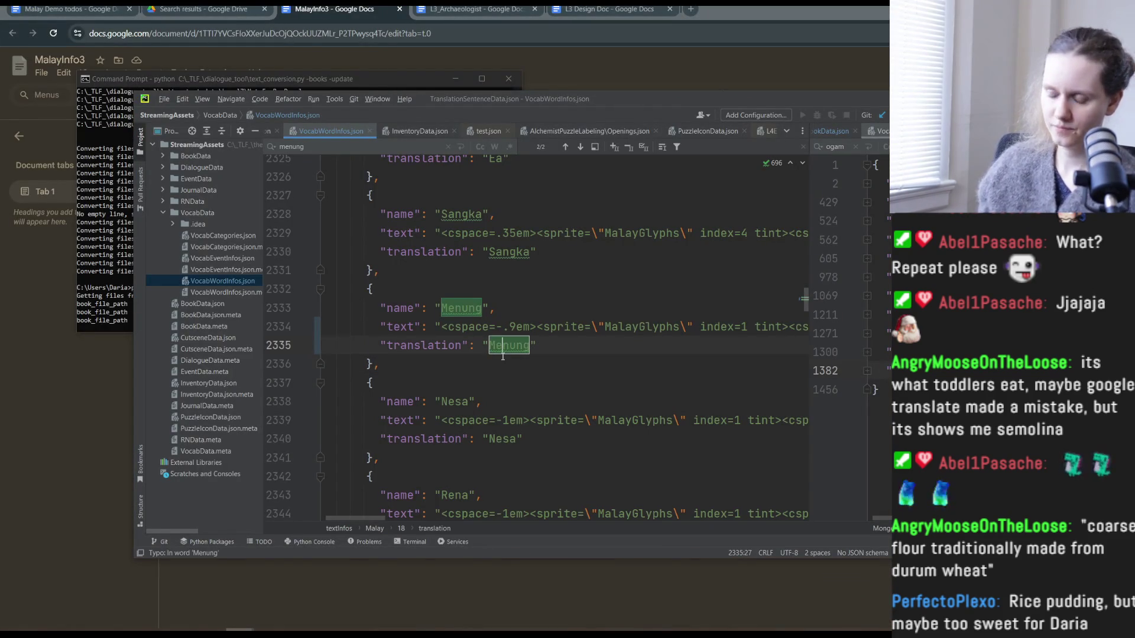
key(ctrl+z)
key(ctrl+z)
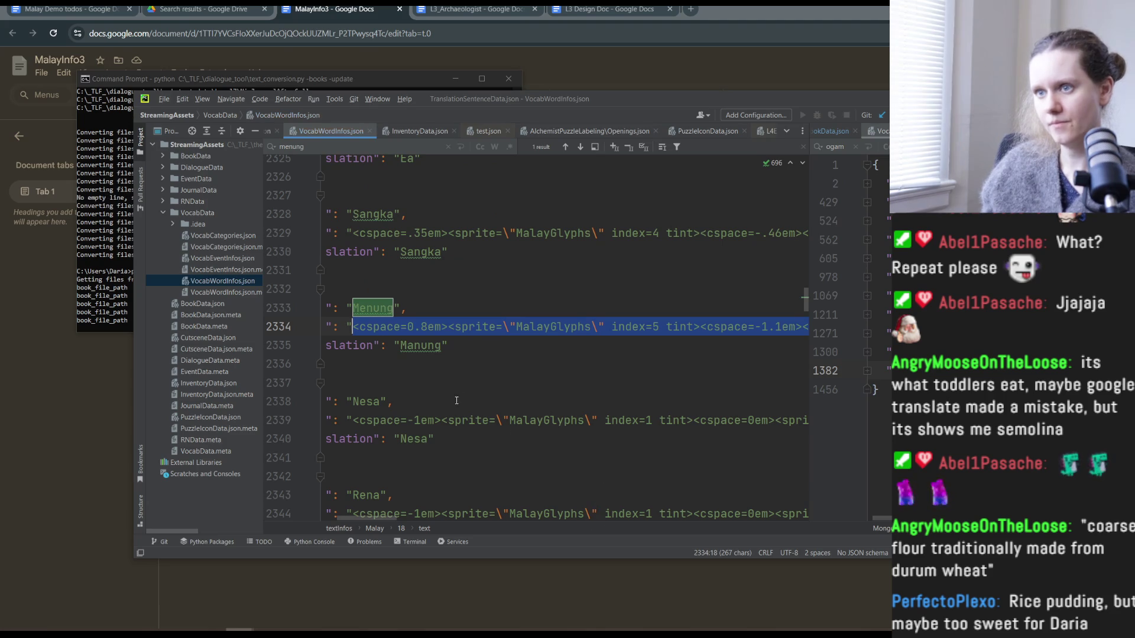
click(561, 364)
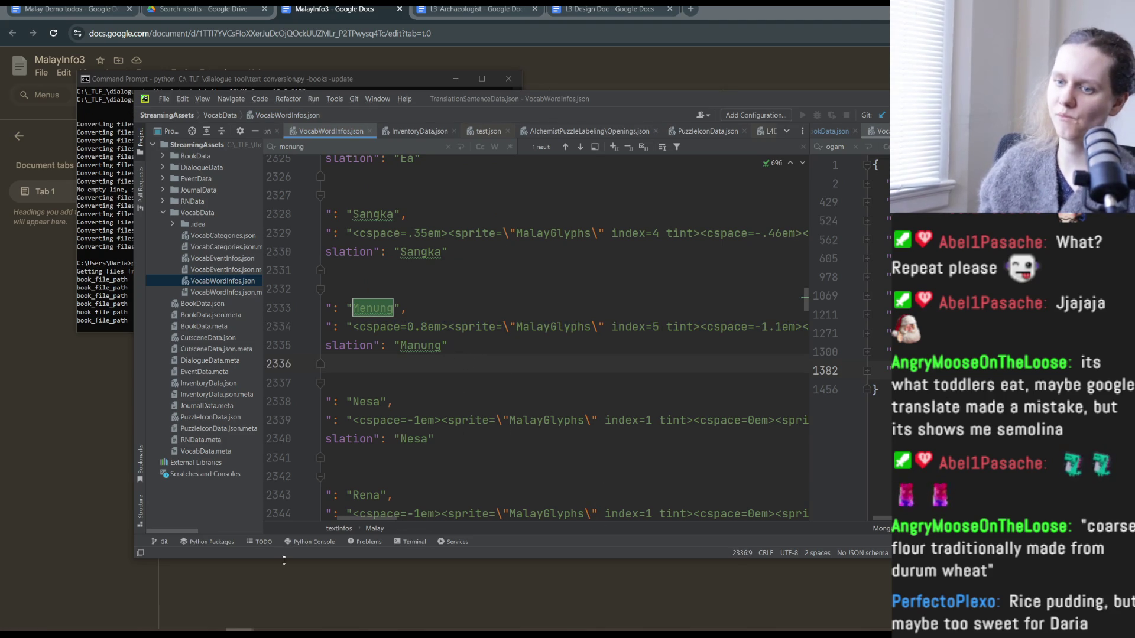
click(267, 630)
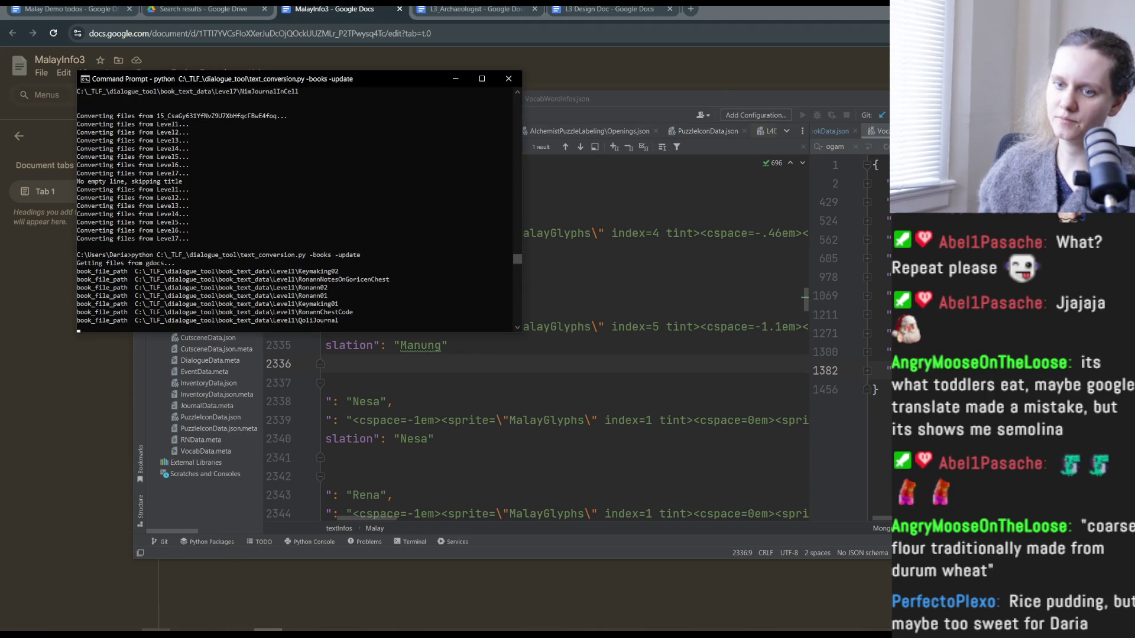
- Select BookData.json in GitHub Desktop and begin the commit summary with 'L3'
click(213, 630)
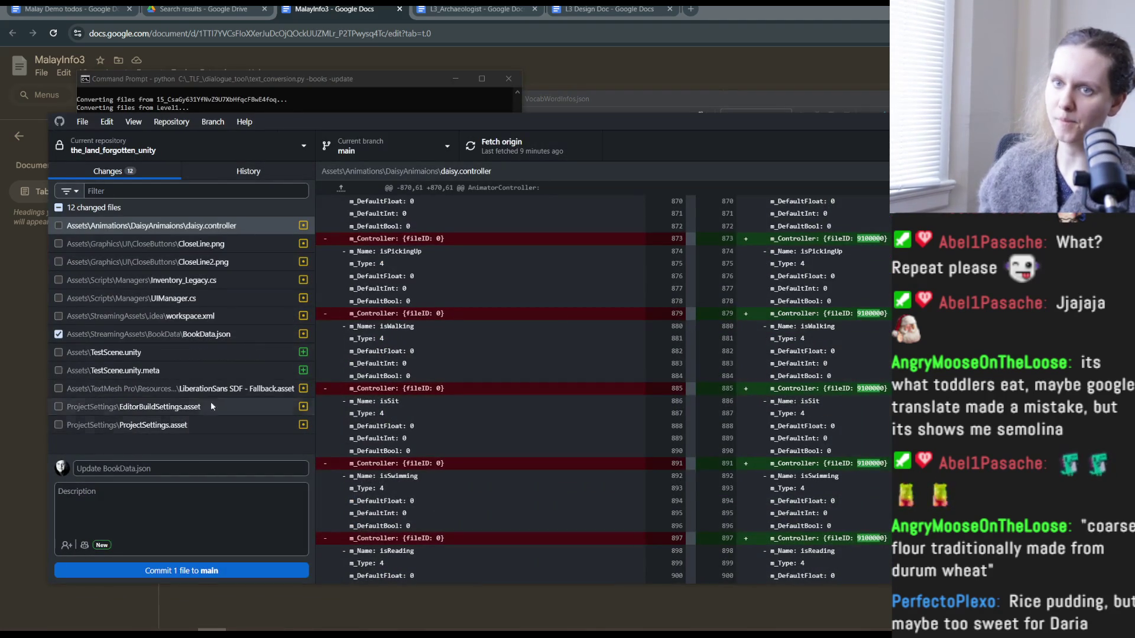
click(214, 335)
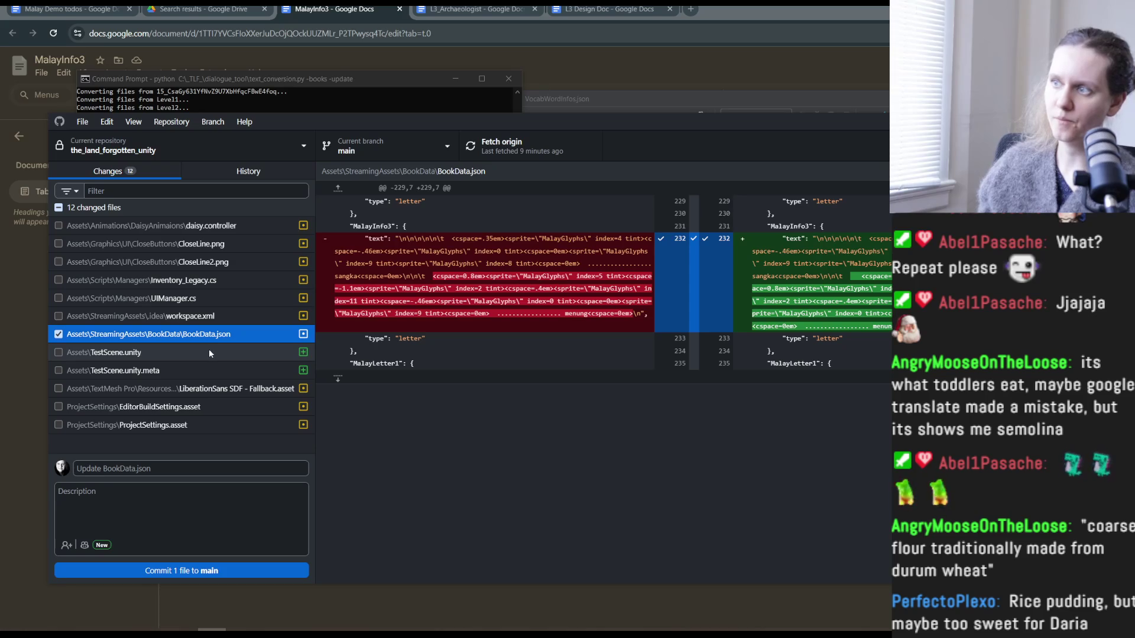
click(185, 467)
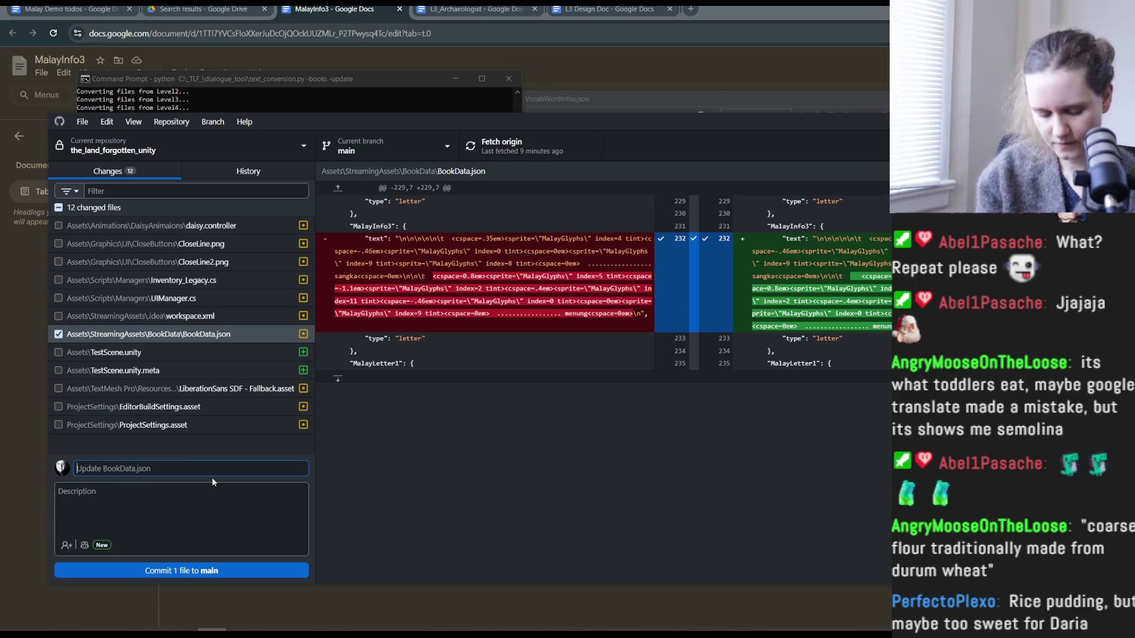
text(L3)
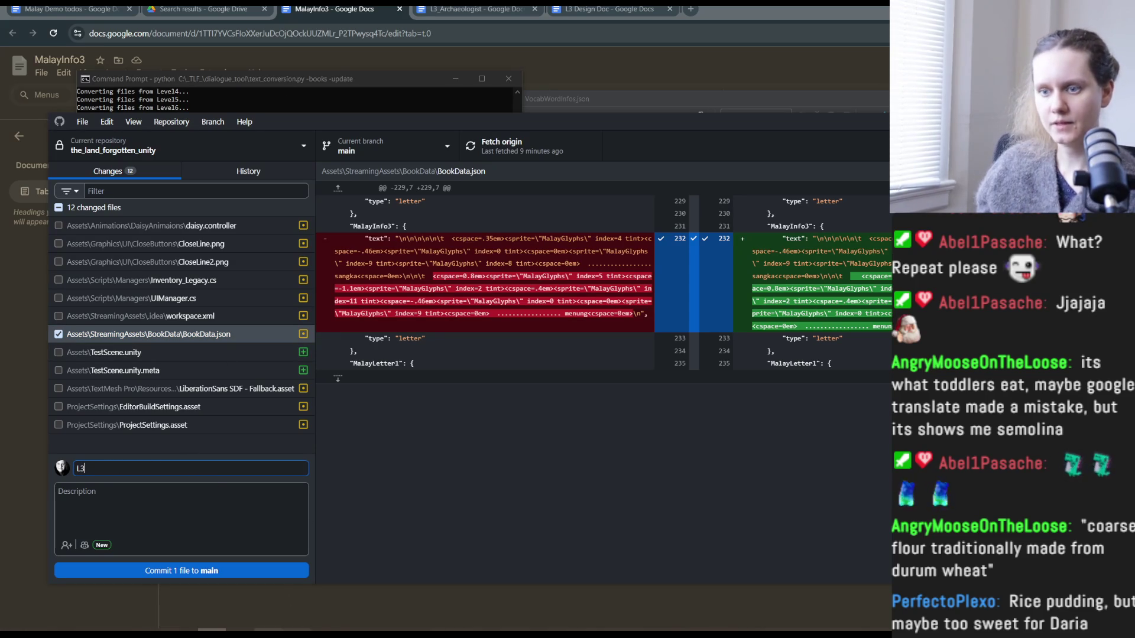
- Glance at Unity and the PyCharm vocab file before finishing the summary
key(alt+Tab)
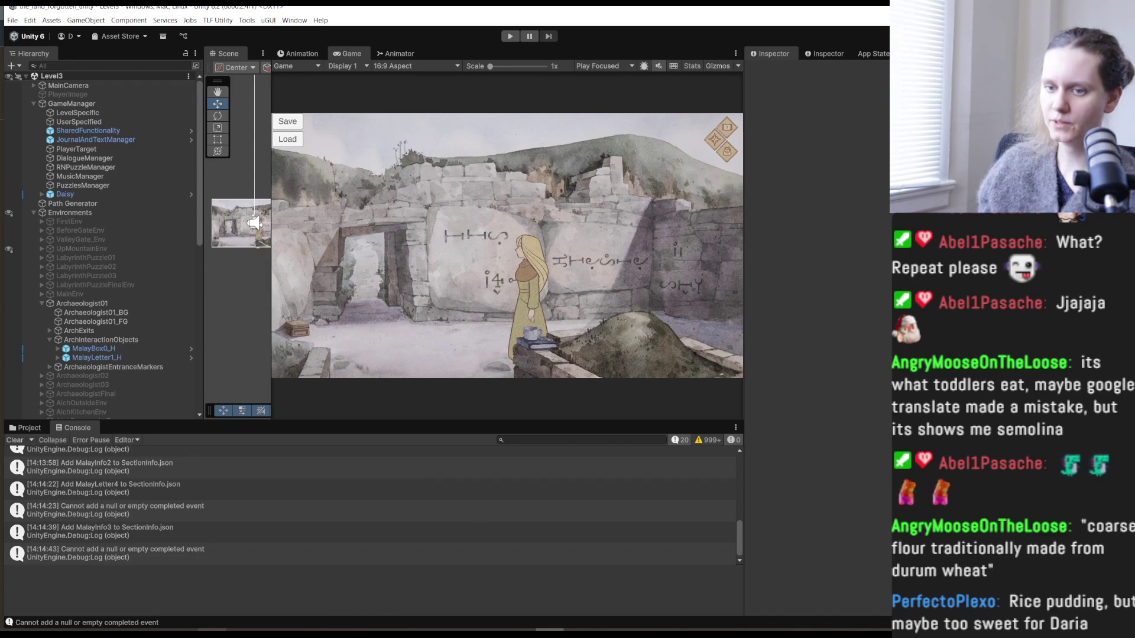
key(alt+Tab)
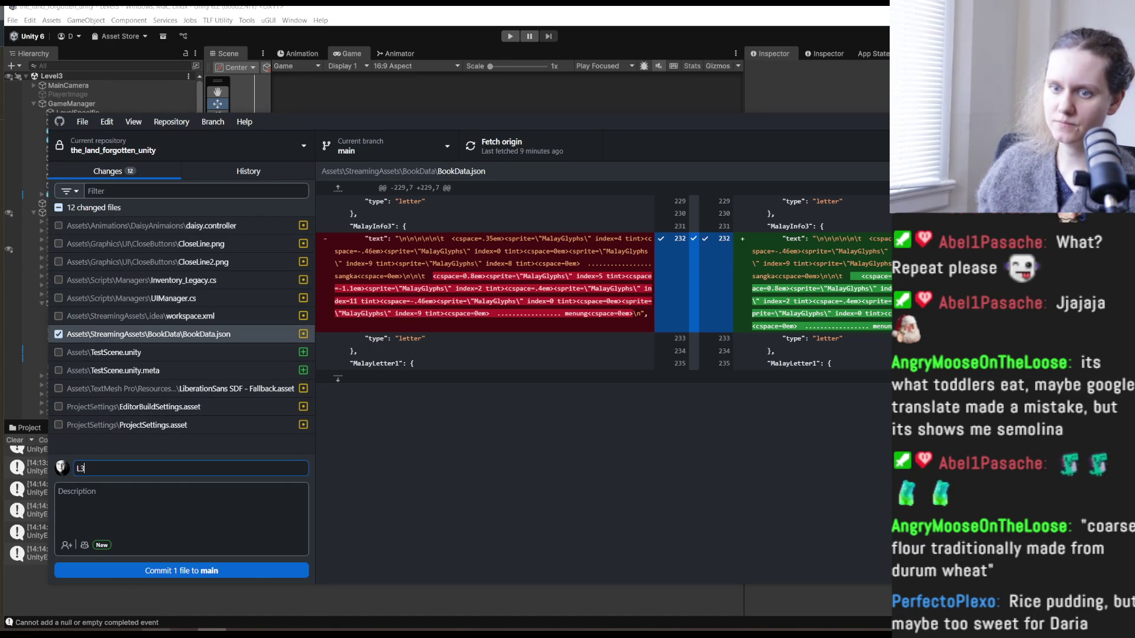
mouse_move(240, 630)
click(190, 588)
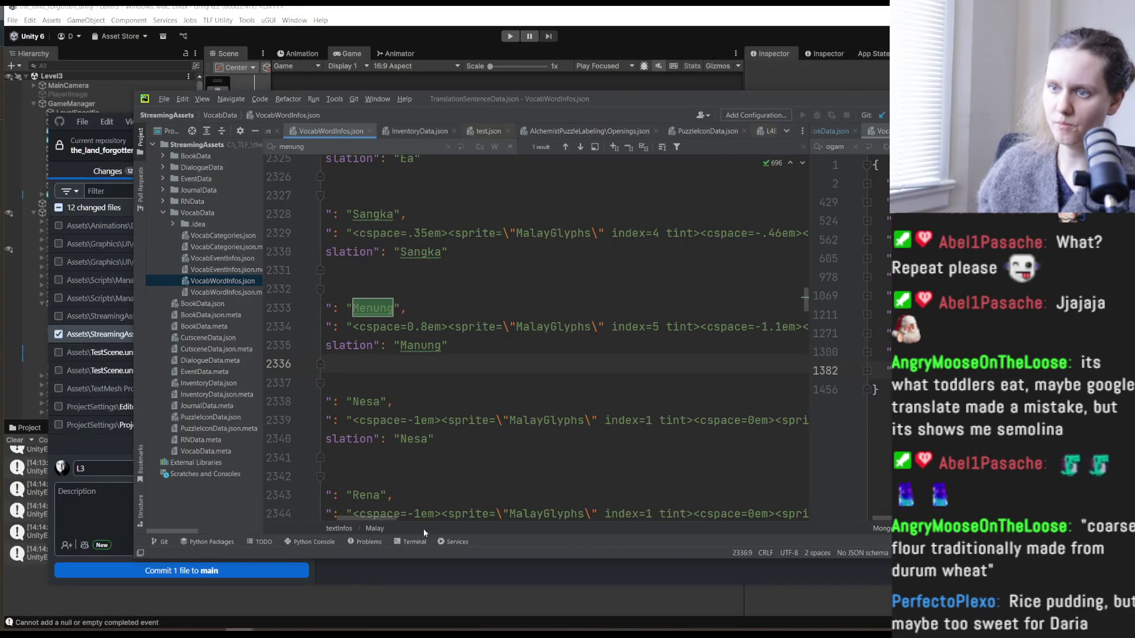
drag(373, 520, 335, 520)
- Complete the summary 'L3: menung->manung' and commit the one file to main
click(113, 467)
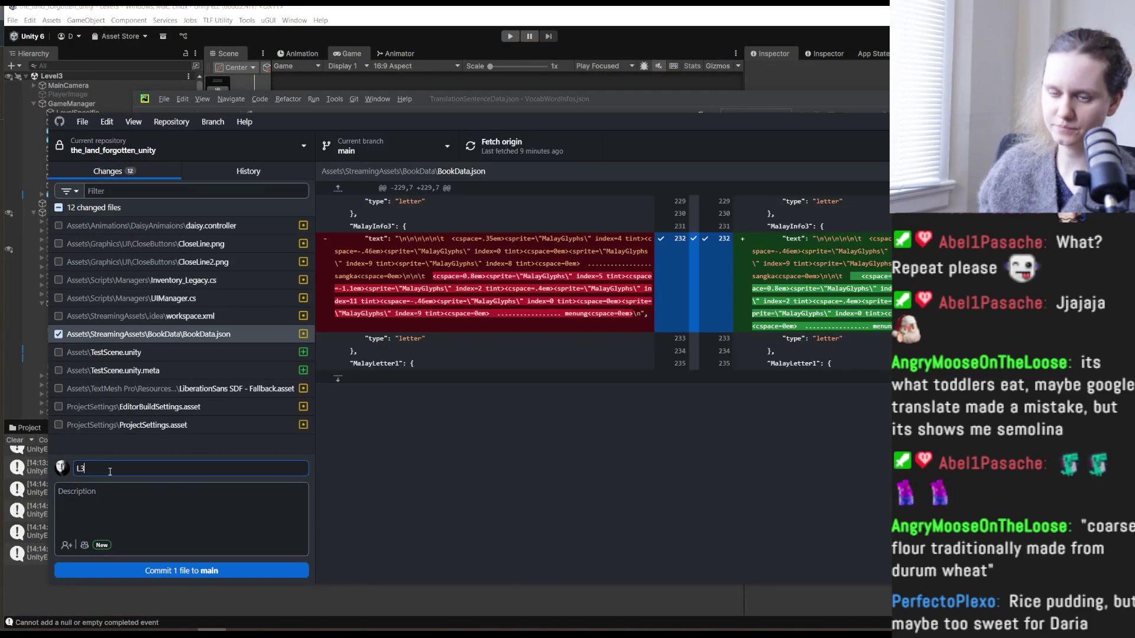
text(: menung)
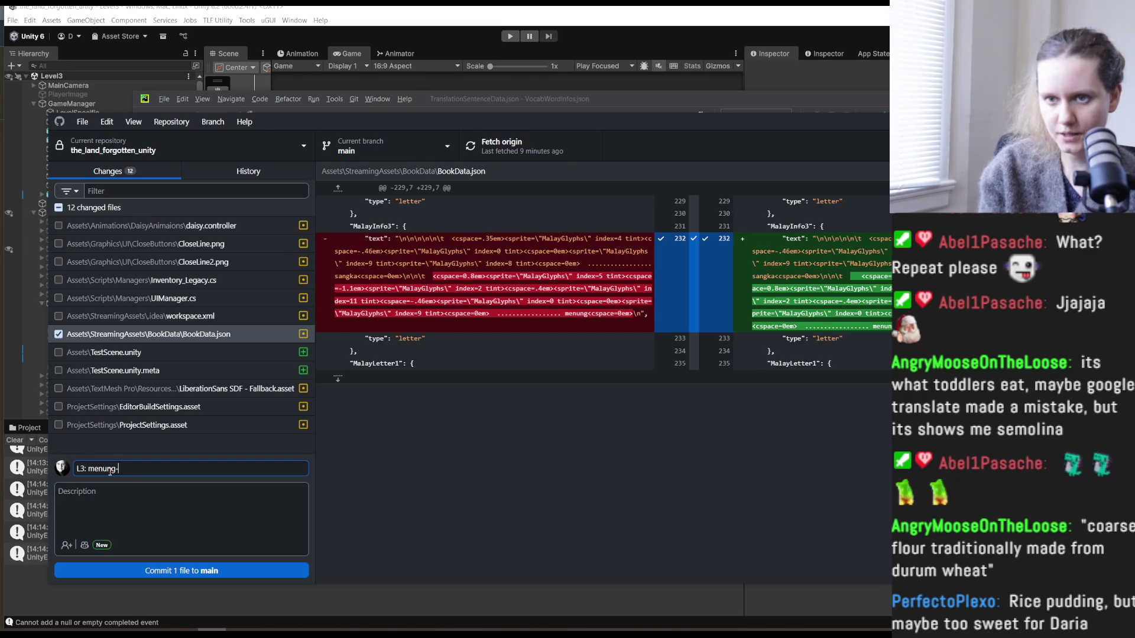
text(-)
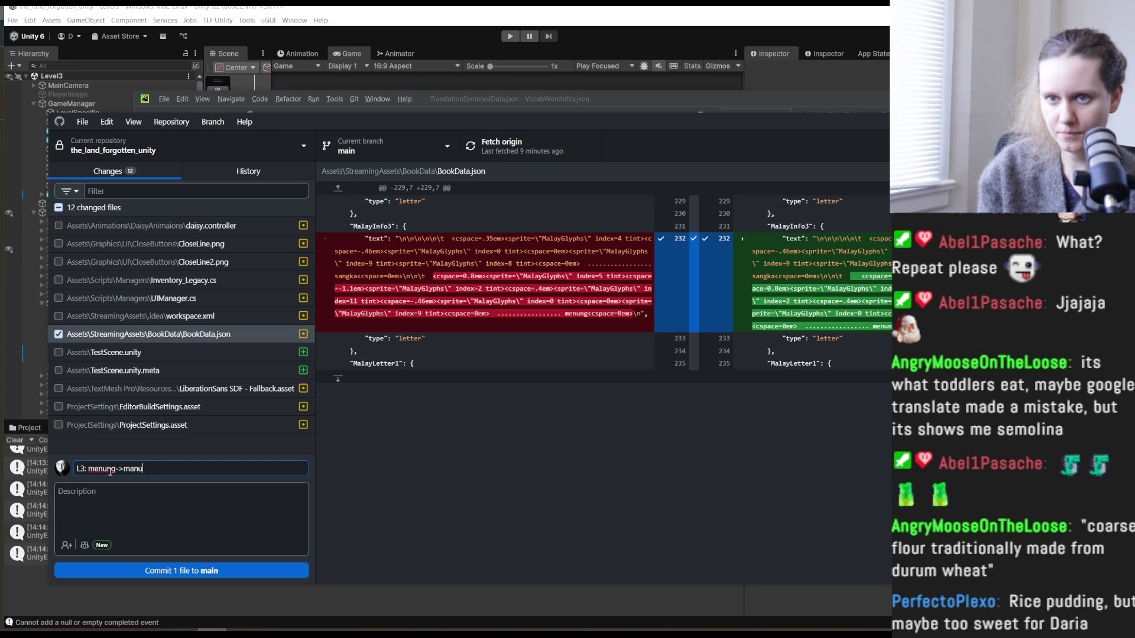
text(ng)
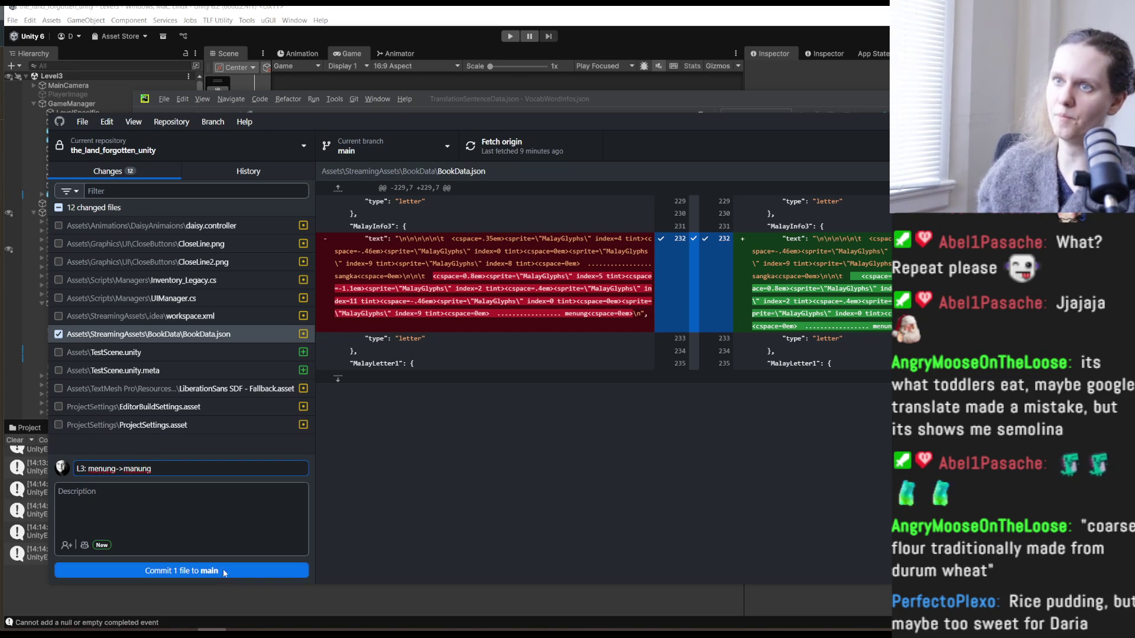
click(221, 571)
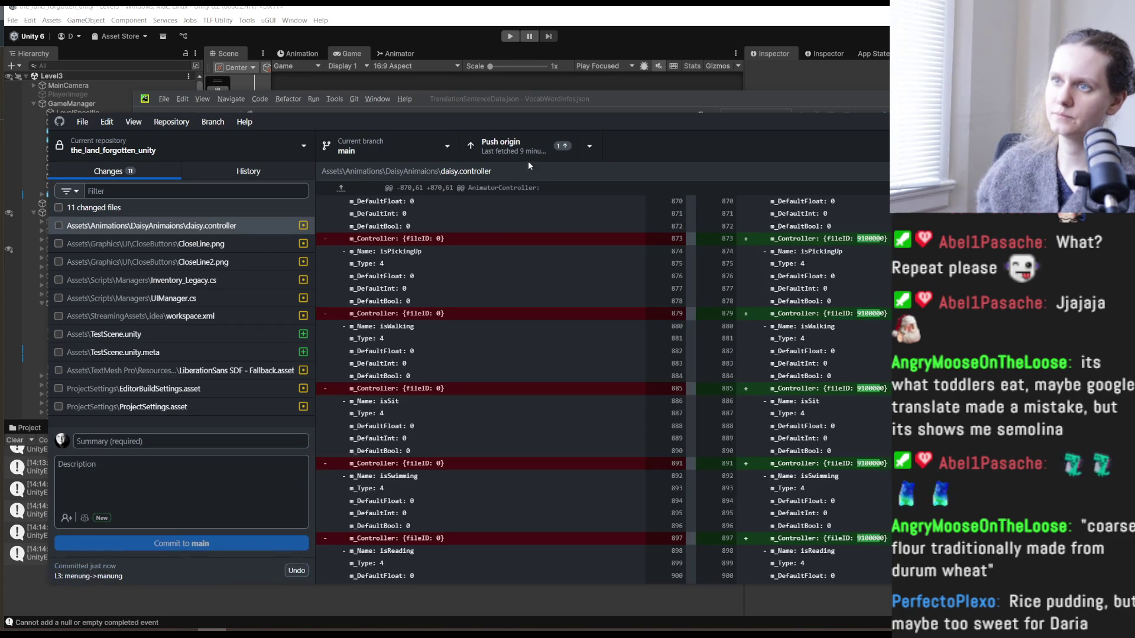
key(alt+Tab)
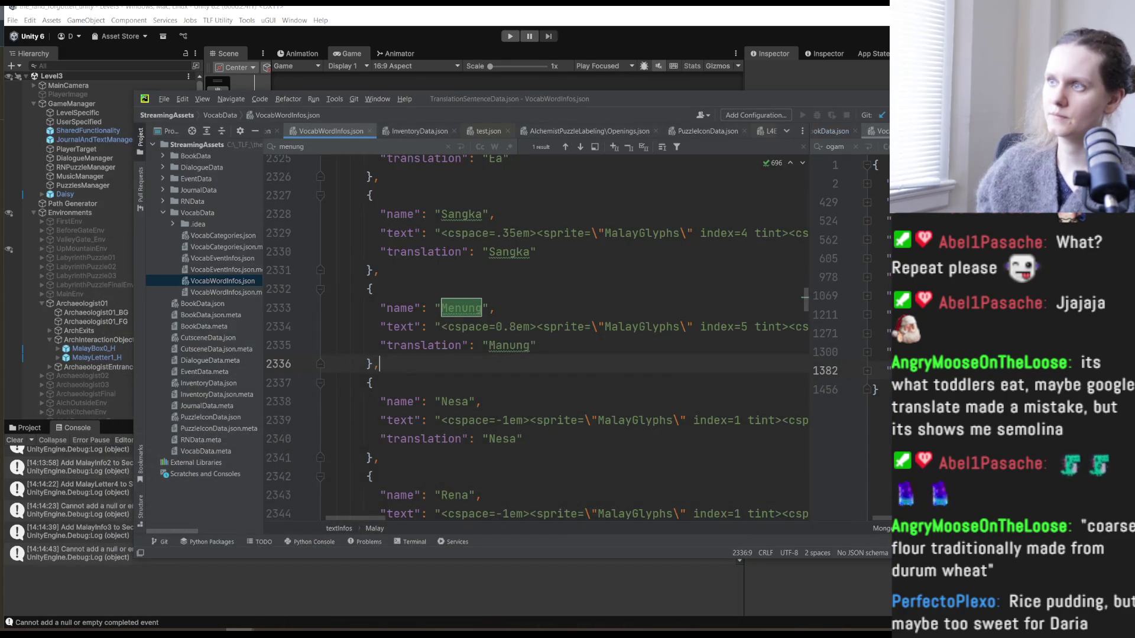
key(alt+Tab)
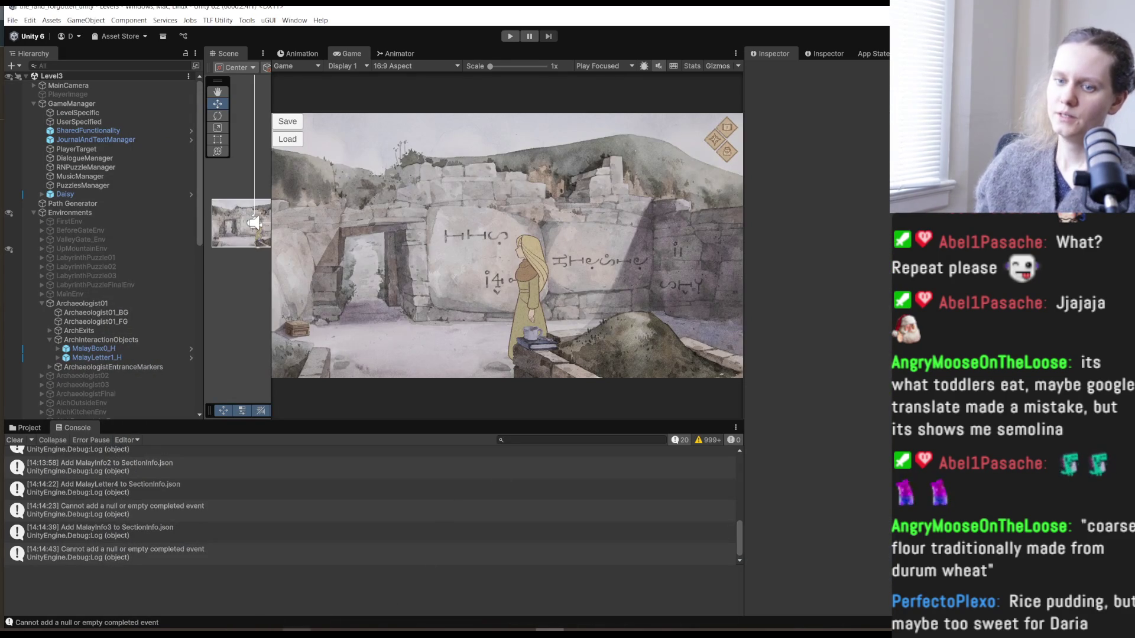
- Start Play mode and click through the intro pages into the game scene
click(511, 35)
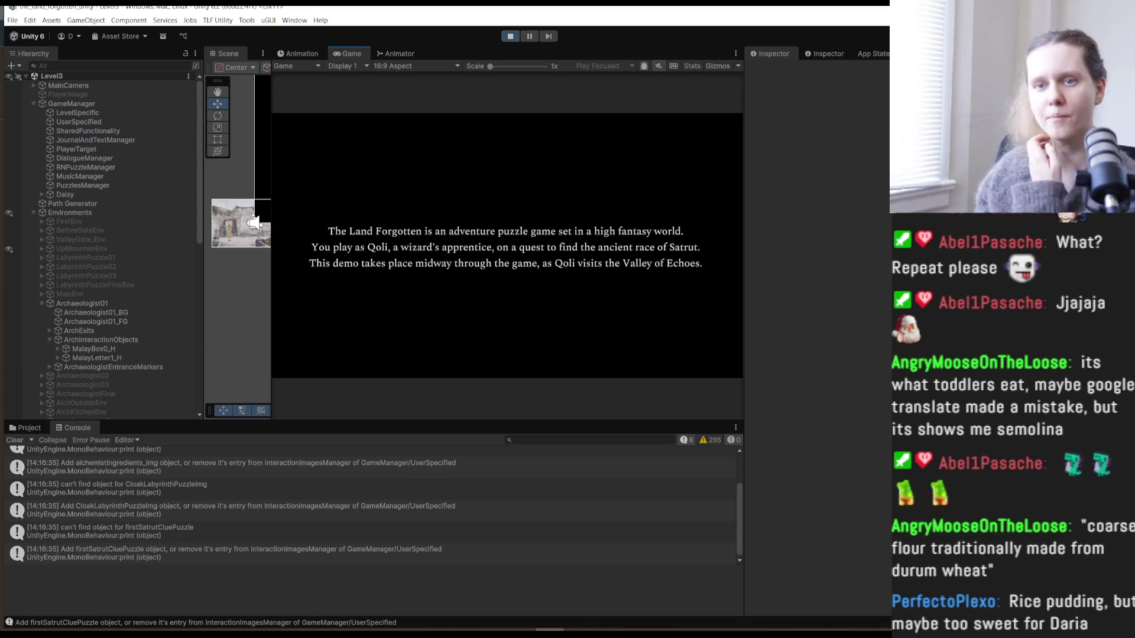
click(15, 440)
click(417, 328)
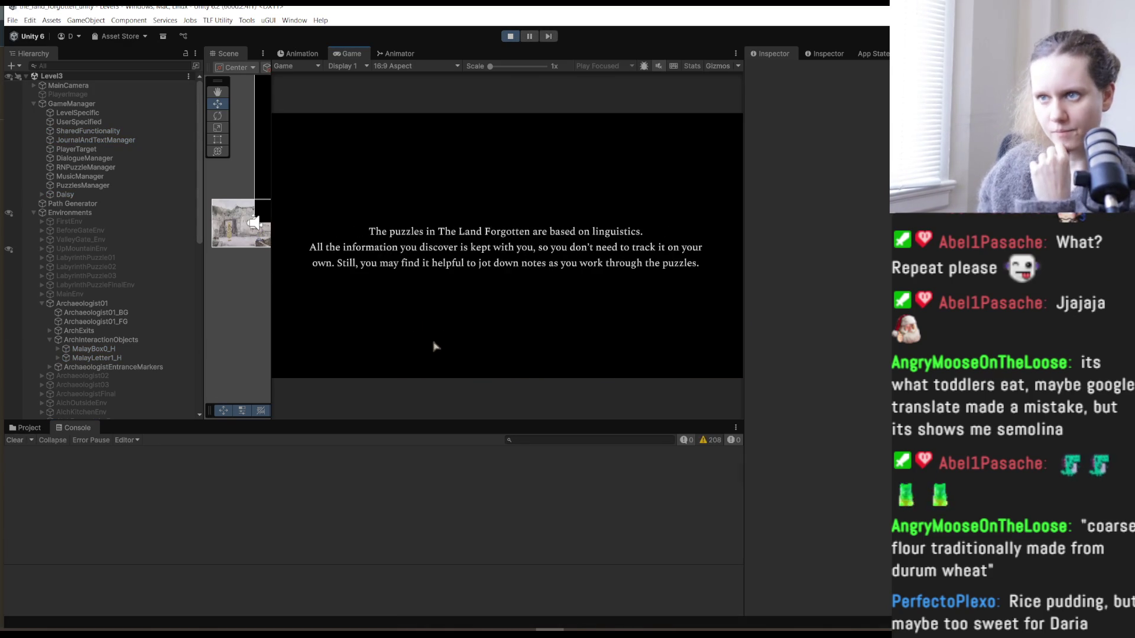
click(425, 370)
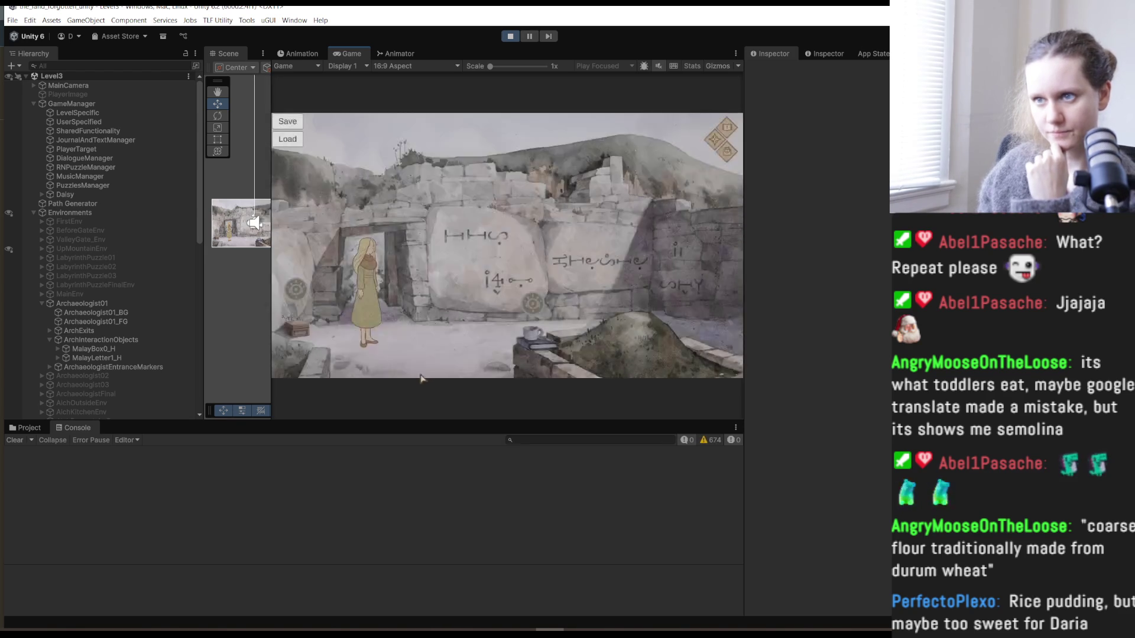
- Walk the girl to the archaeologist's table, pausing and resuming the game once
click(384, 346)
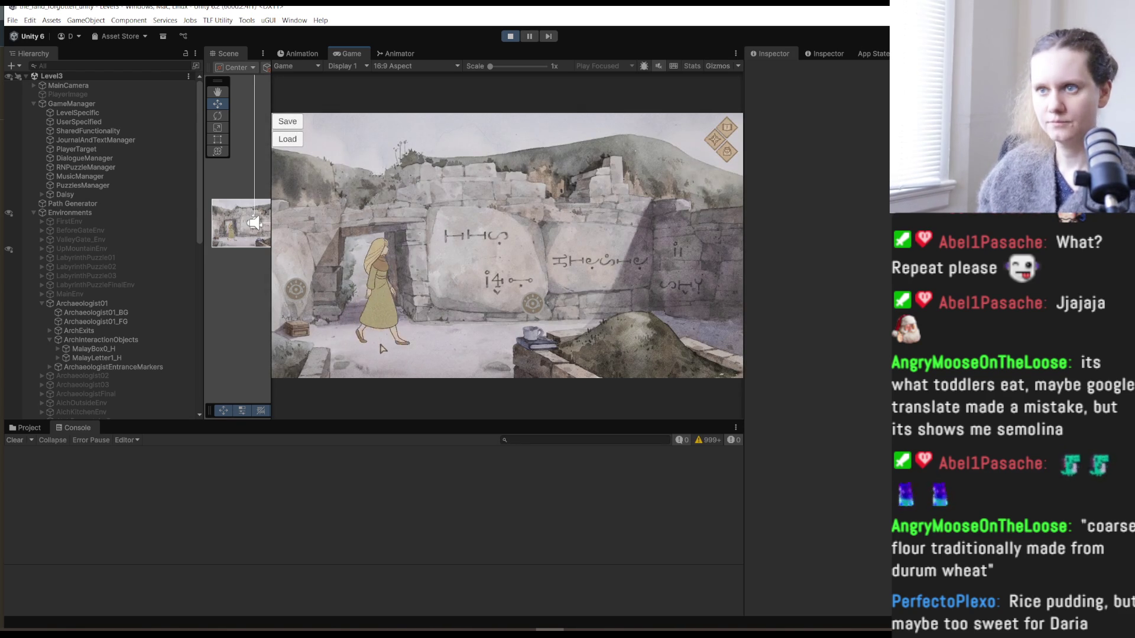
key(Escape)
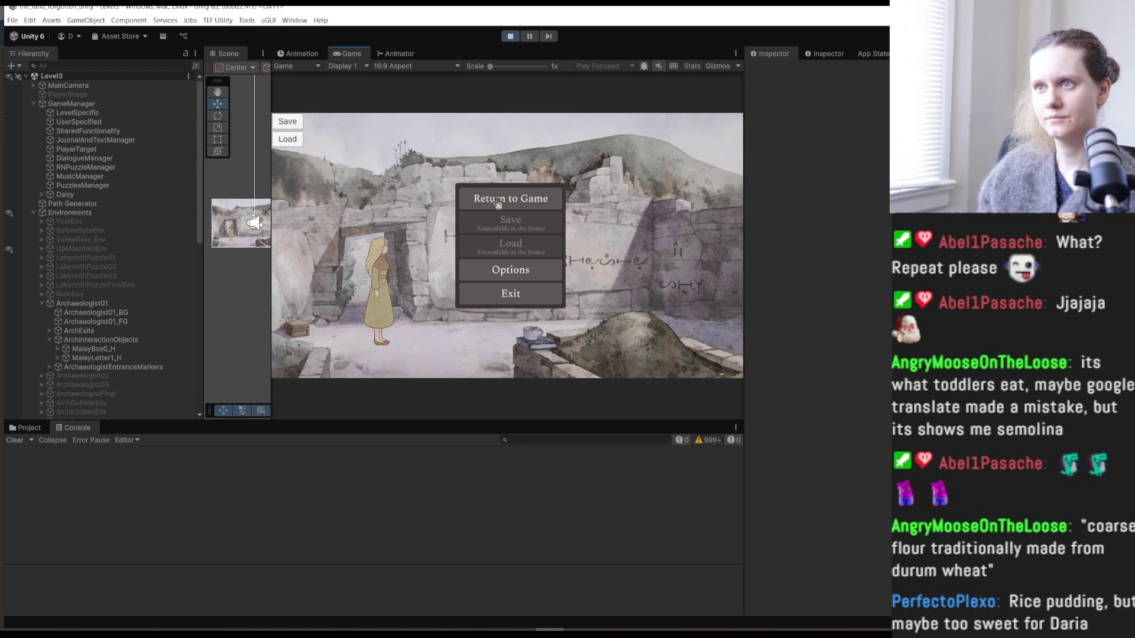
click(495, 201)
click(295, 141)
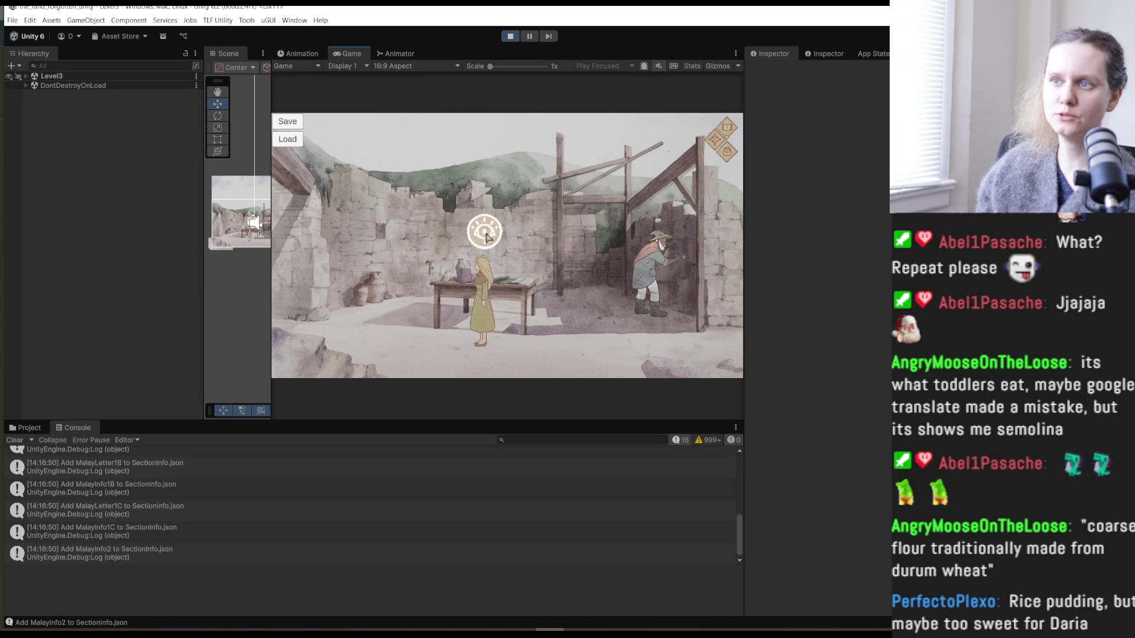
click(338, 361)
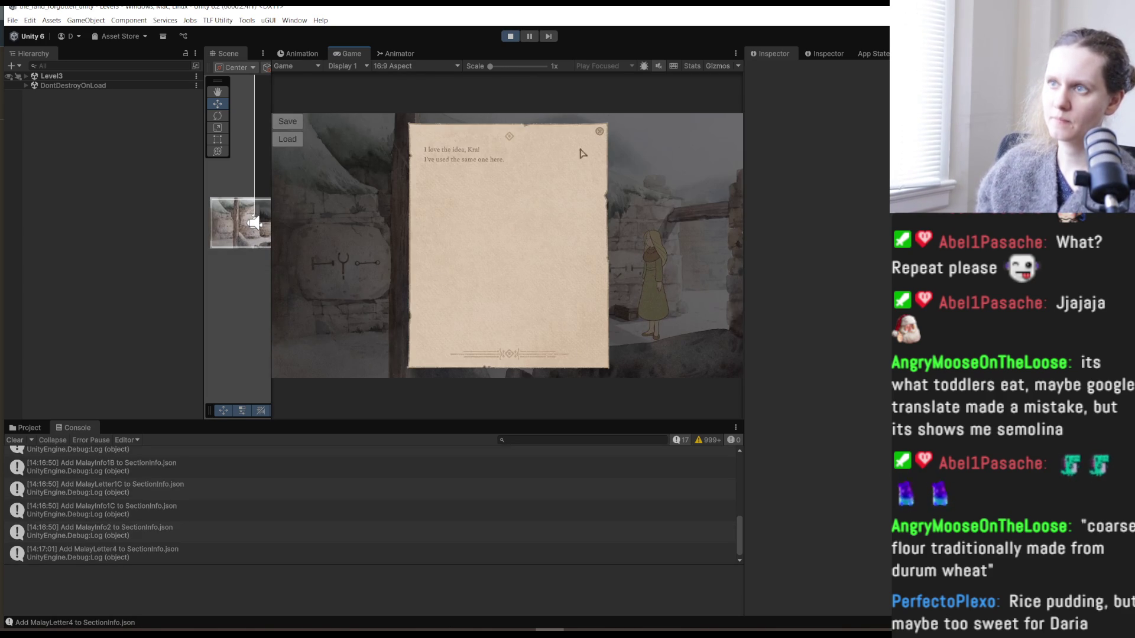
- Close the letter and set the cabinet glyphs, ending with the right drawer on the vertical line
click(597, 131)
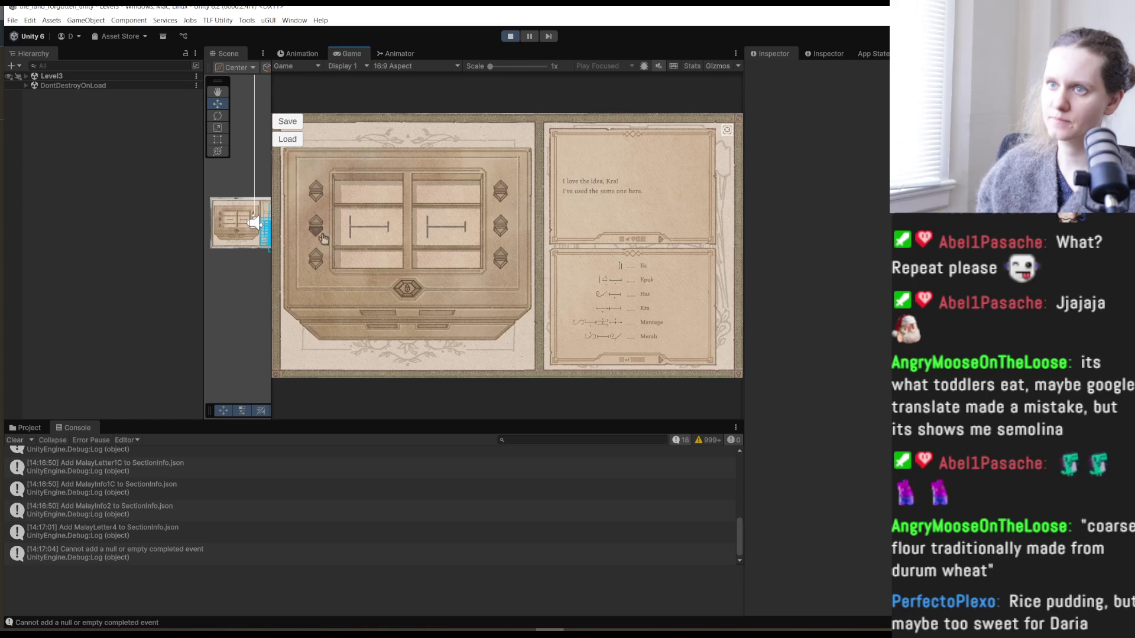
click(316, 232)
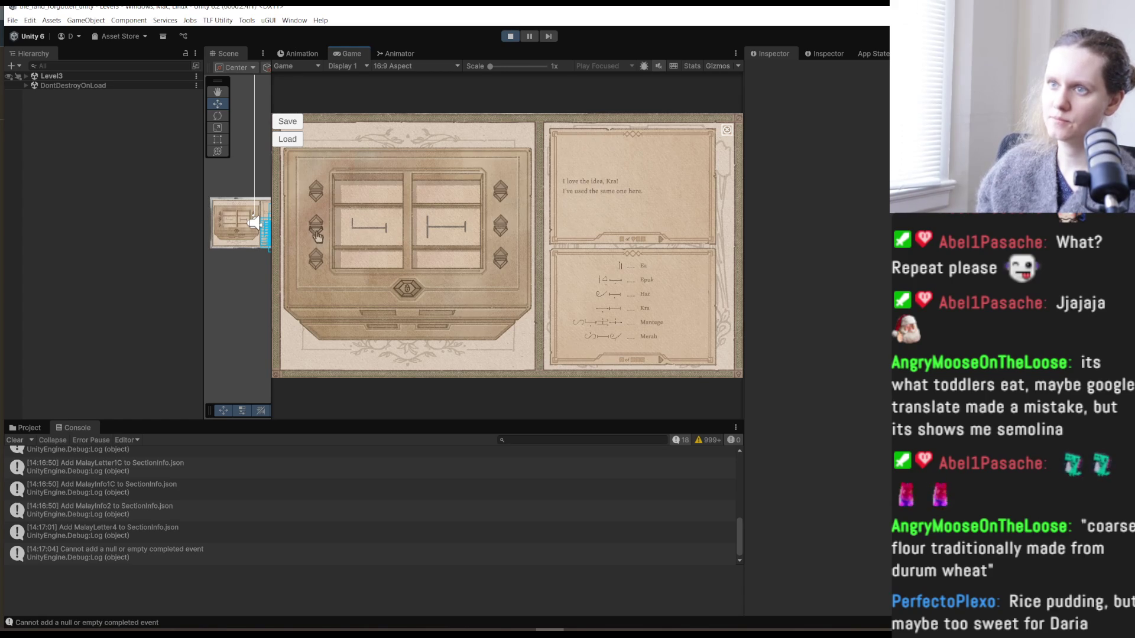
click(317, 235)
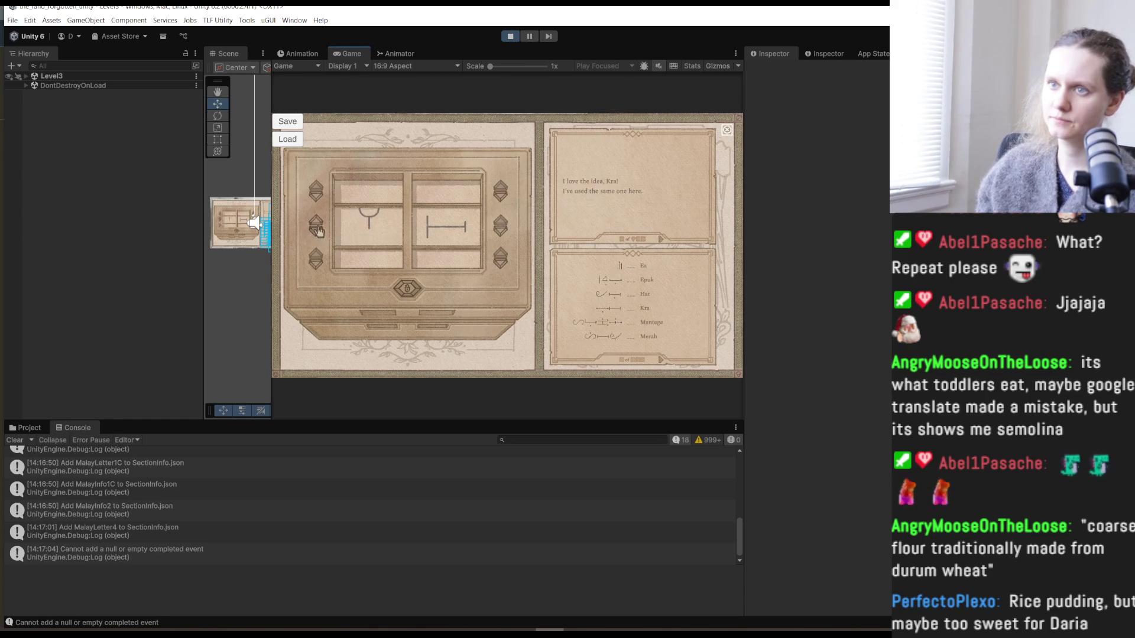
click(317, 225)
click(500, 239)
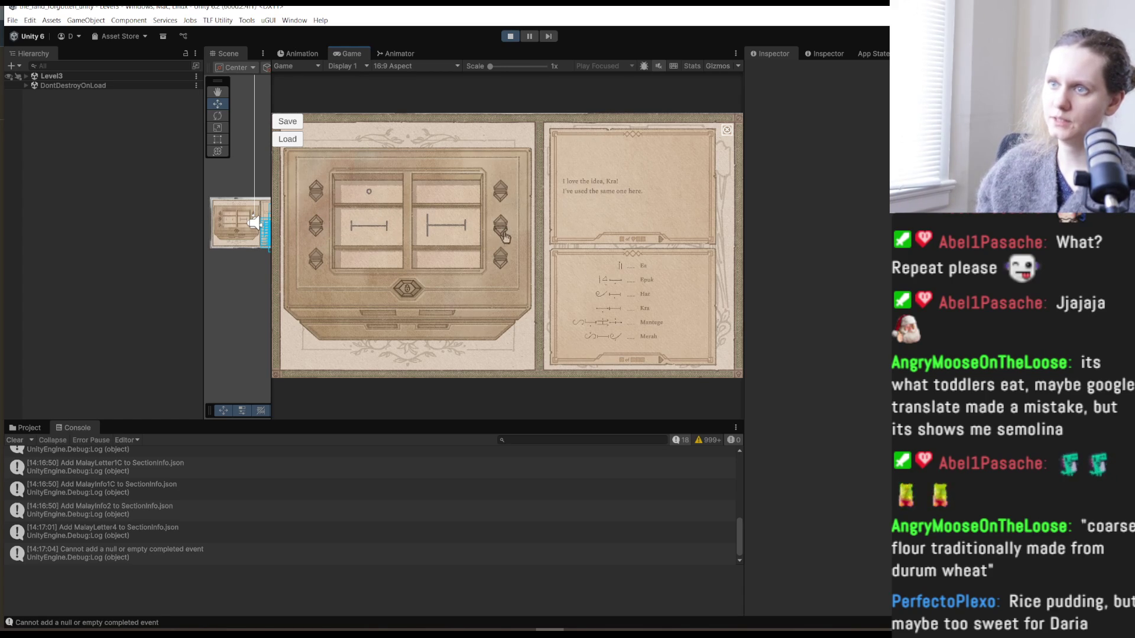
click(501, 239)
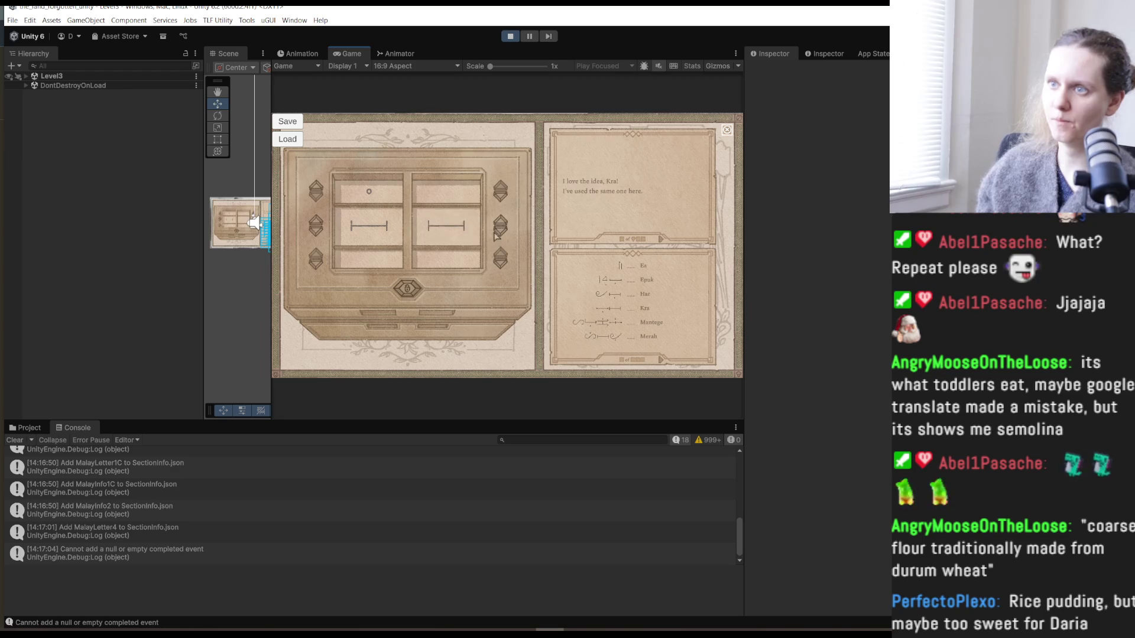
click(500, 240)
click(500, 239)
click(500, 239)
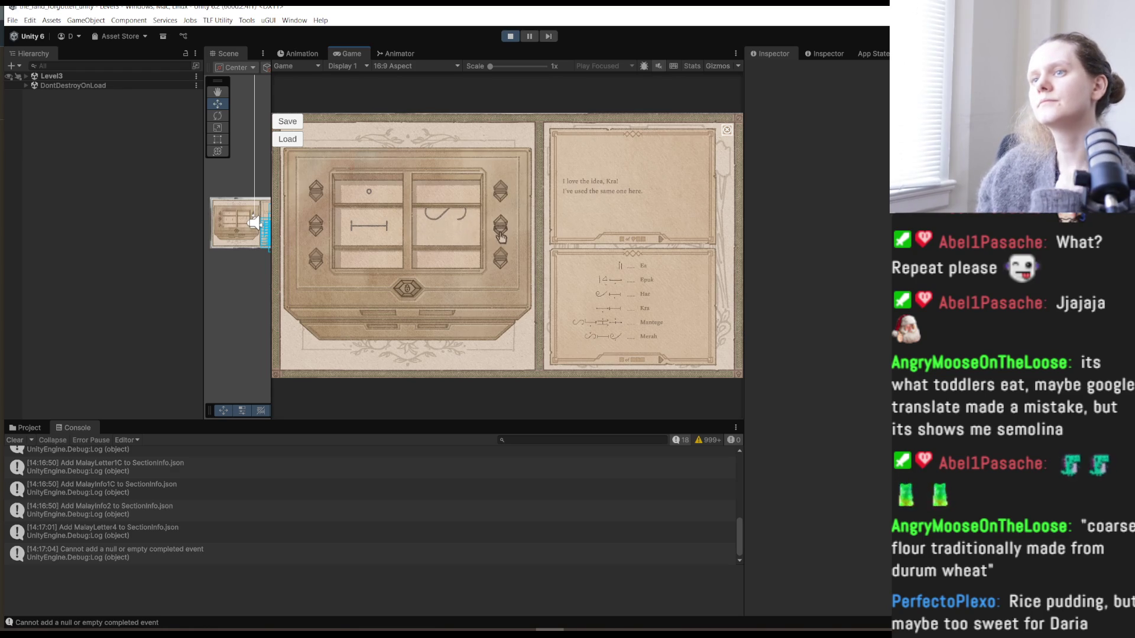
click(501, 239)
click(502, 239)
click(502, 239)
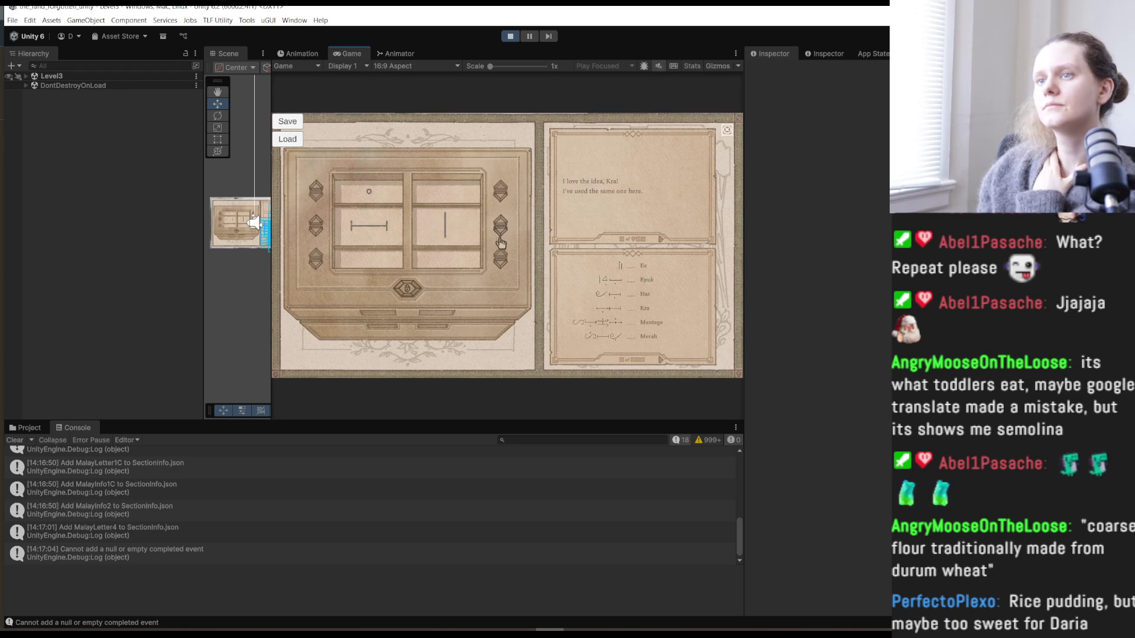
click(501, 260)
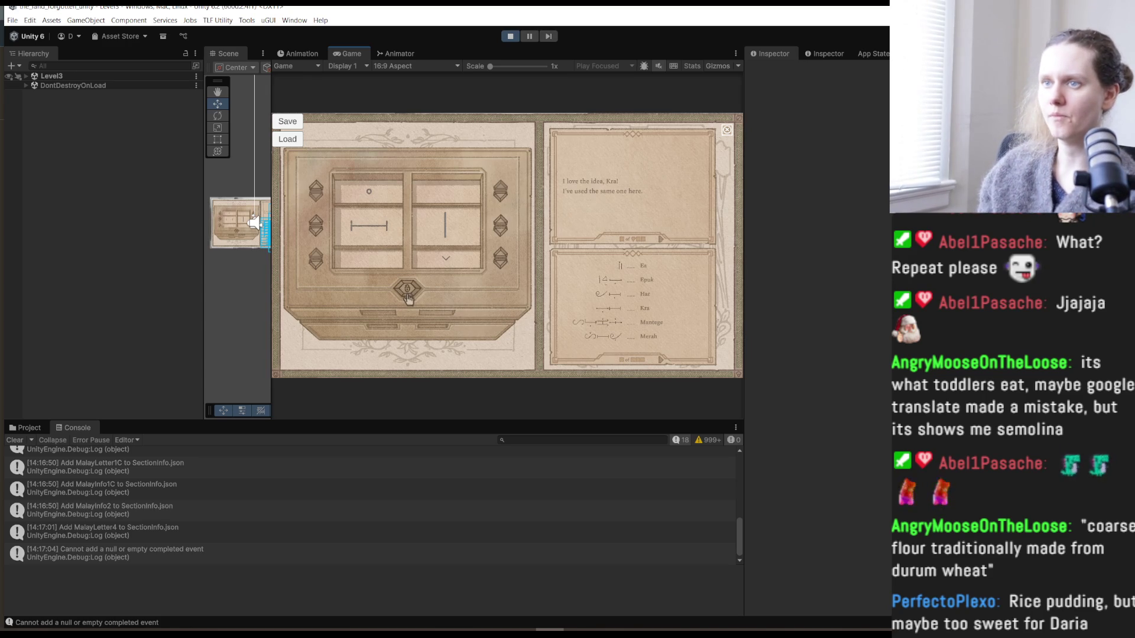
- Unlock the drawer, read the sangka and menung note, then stop Play mode
click(409, 293)
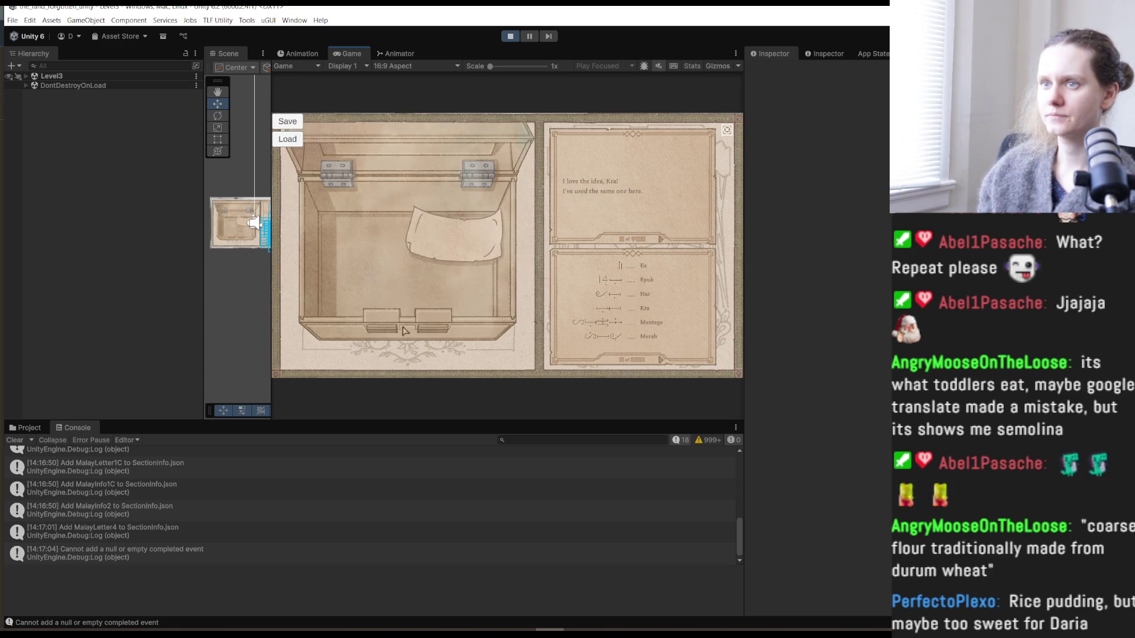
click(446, 259)
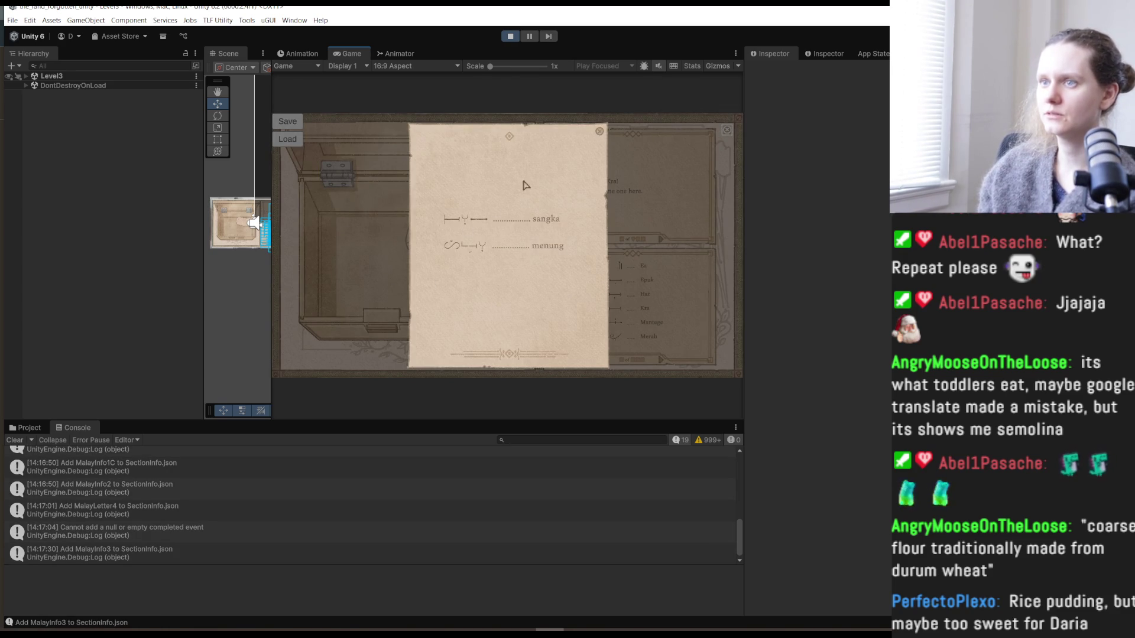
click(600, 132)
key(ctrl+p)
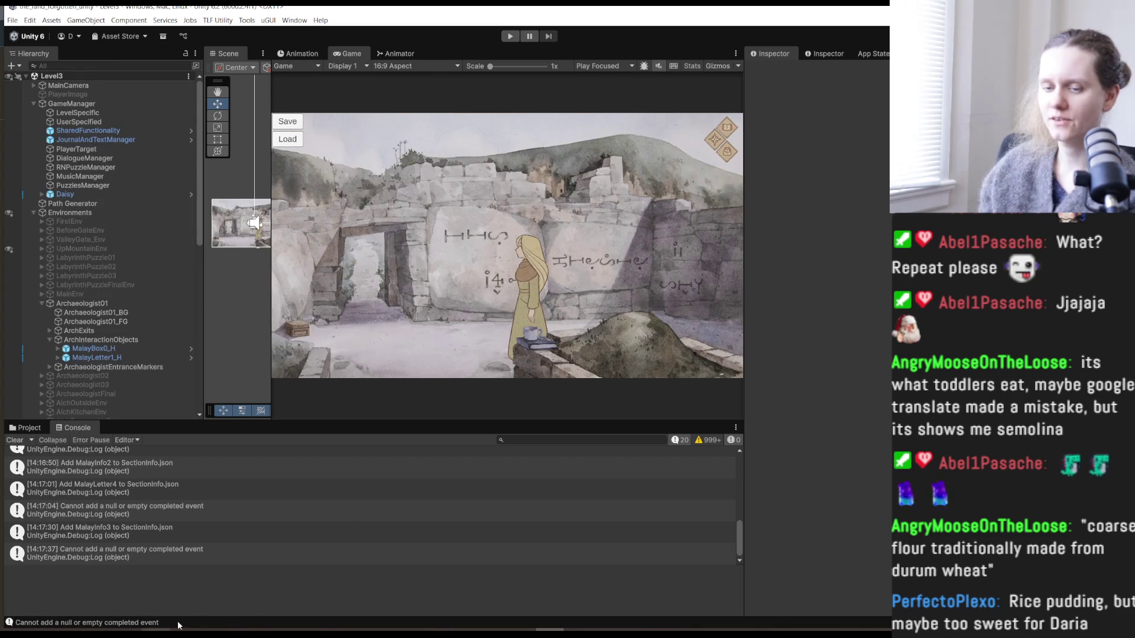
mouse_move(239, 630)
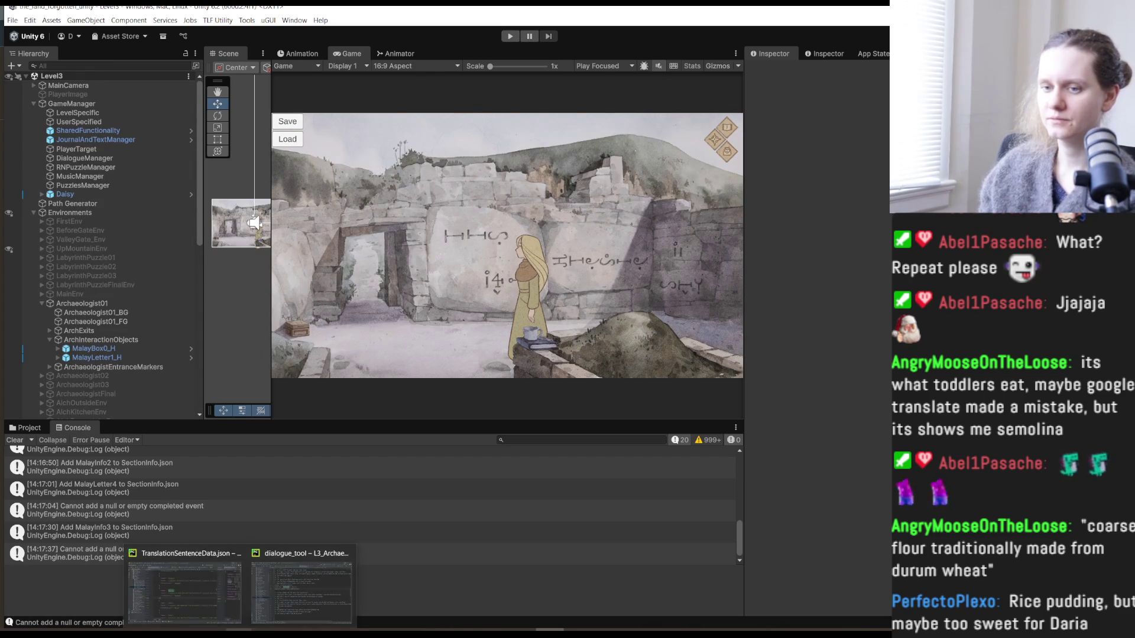
click(222, 602)
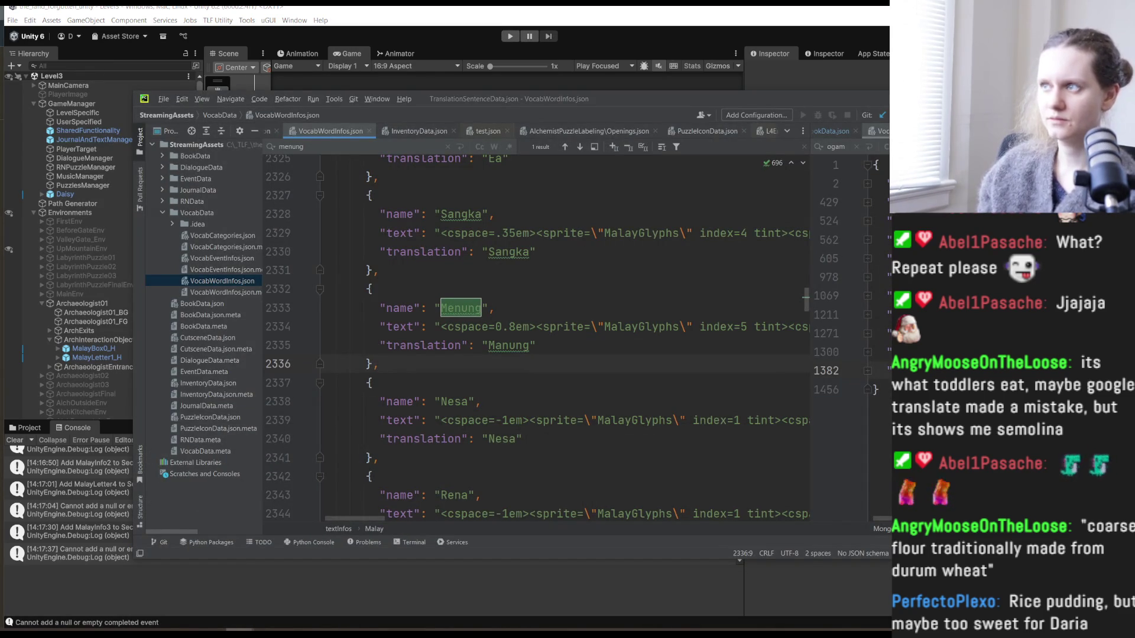
key(alt+Tab)
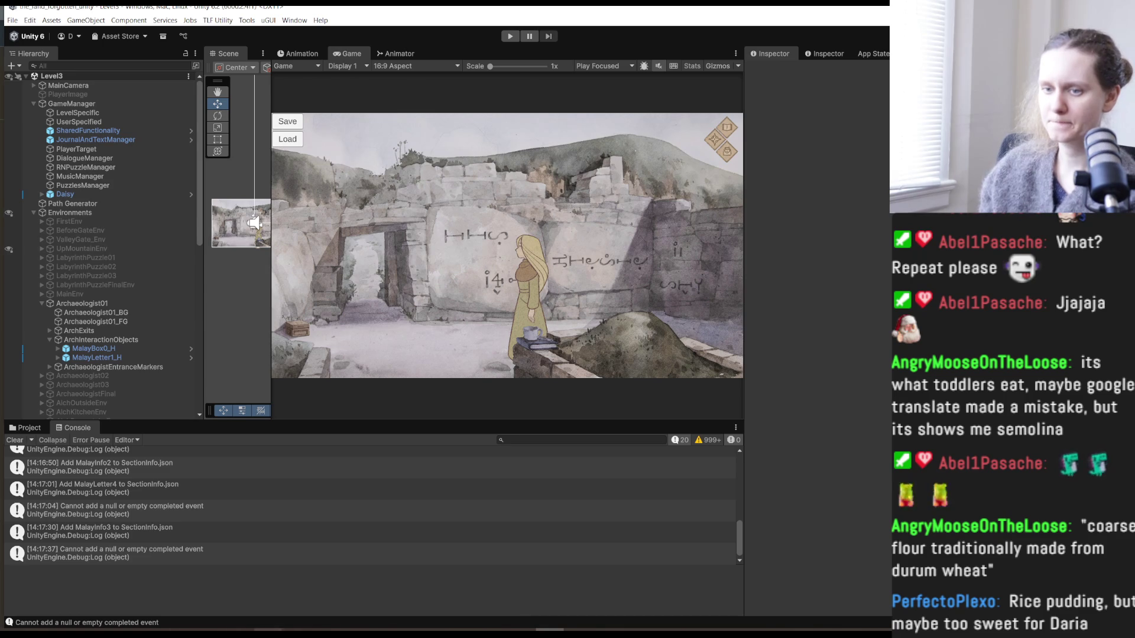
click(268, 630)
mouse_move(268, 630)
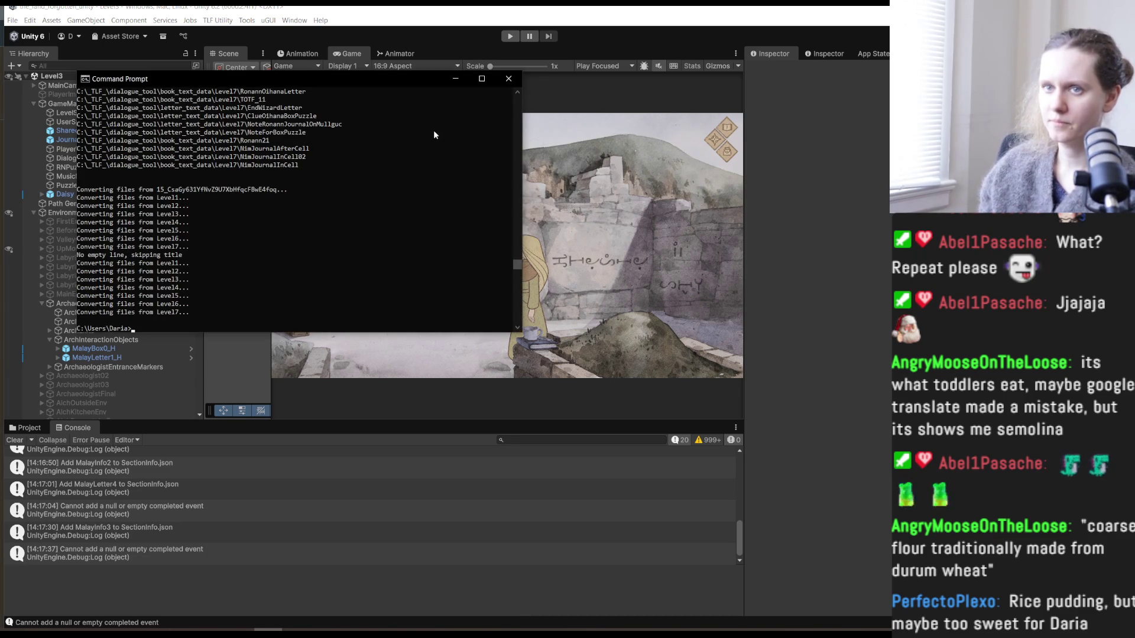
click(456, 78)
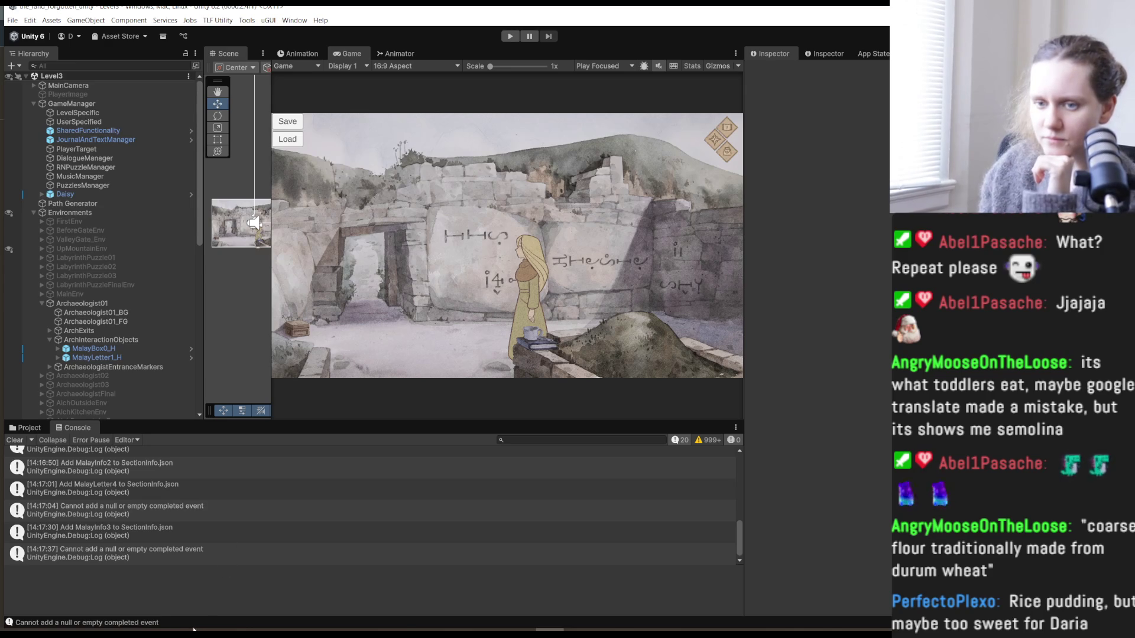
- View the pending BookData.json diff, then start the game again in Unity
key(alt+Tab)
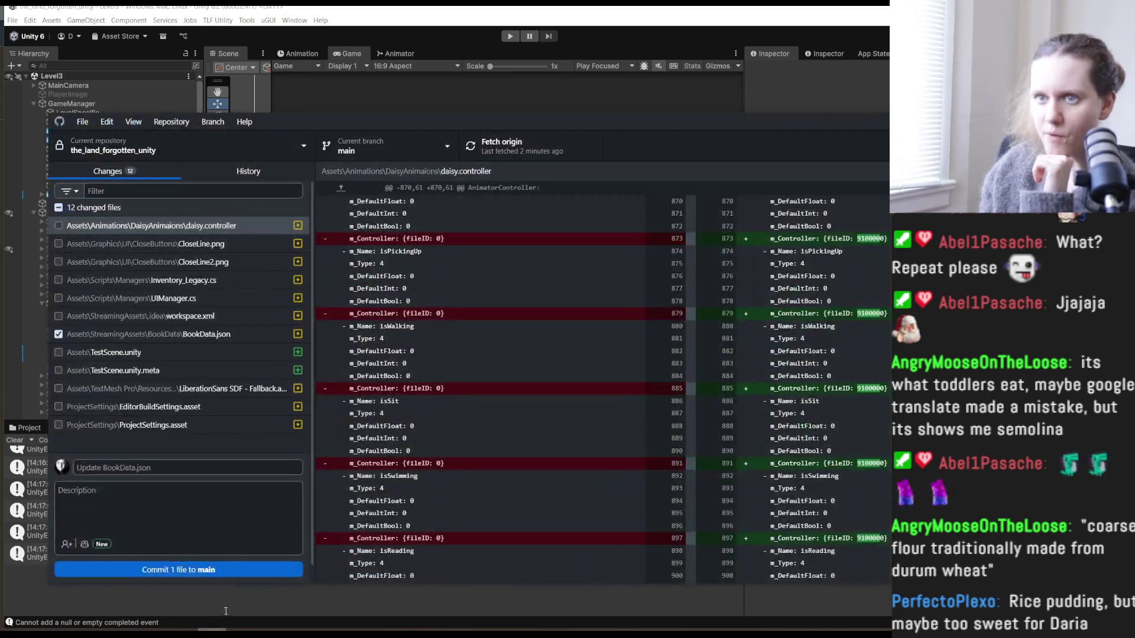
click(189, 338)
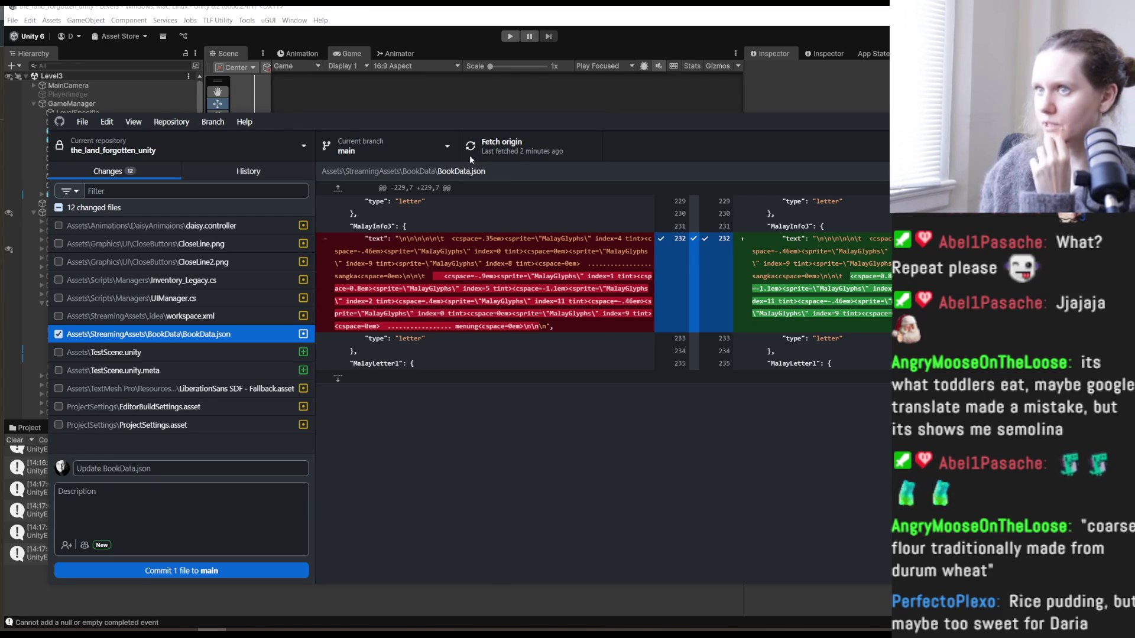
click(488, 111)
click(507, 37)
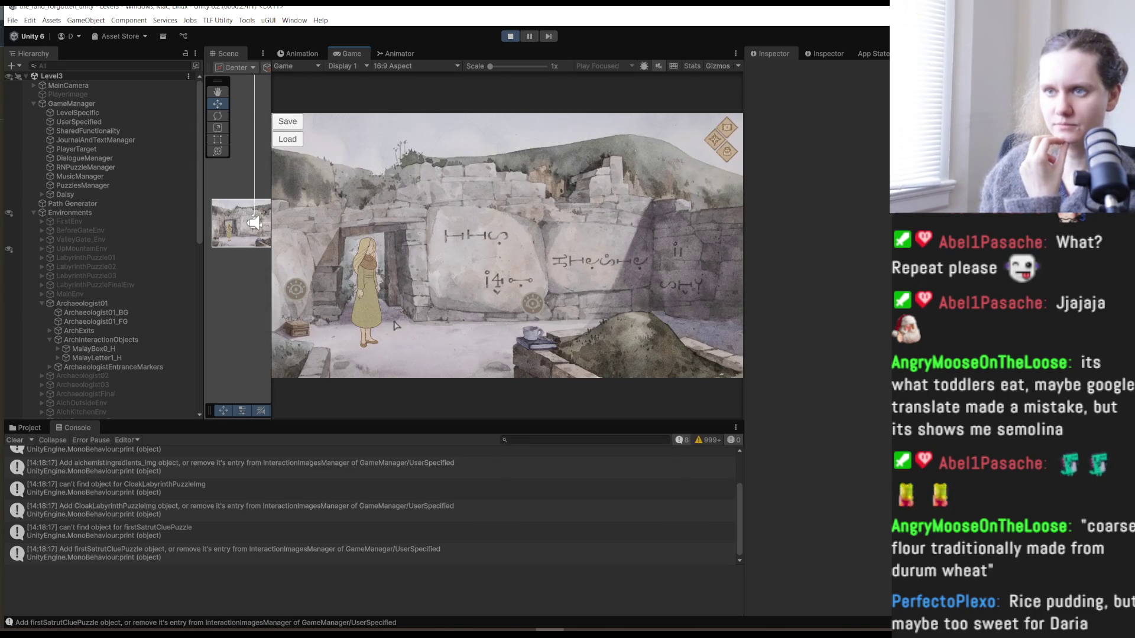
- Check the 'L3: menung->manung' commit in History, return to Changes, then go back to the game
key(alt+Tab)
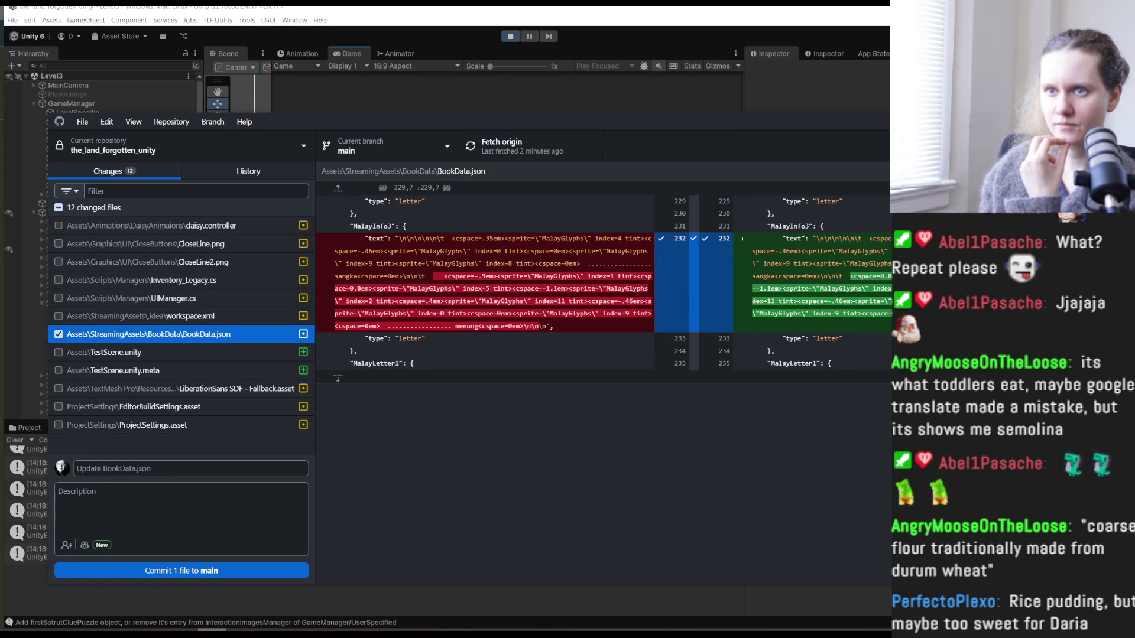
click(229, 176)
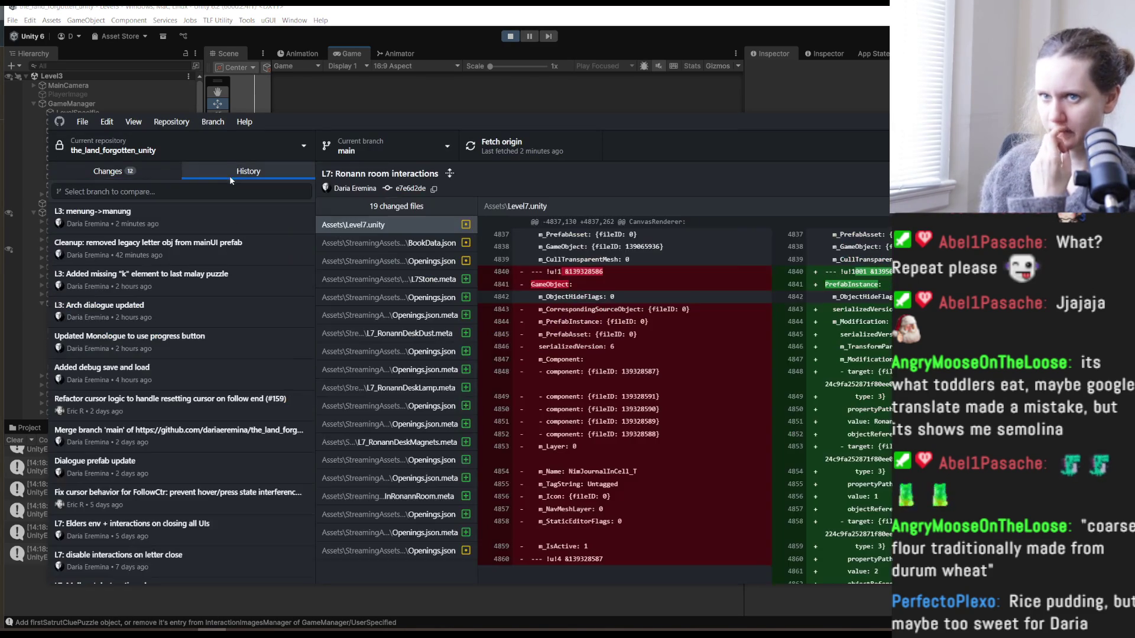
click(192, 222)
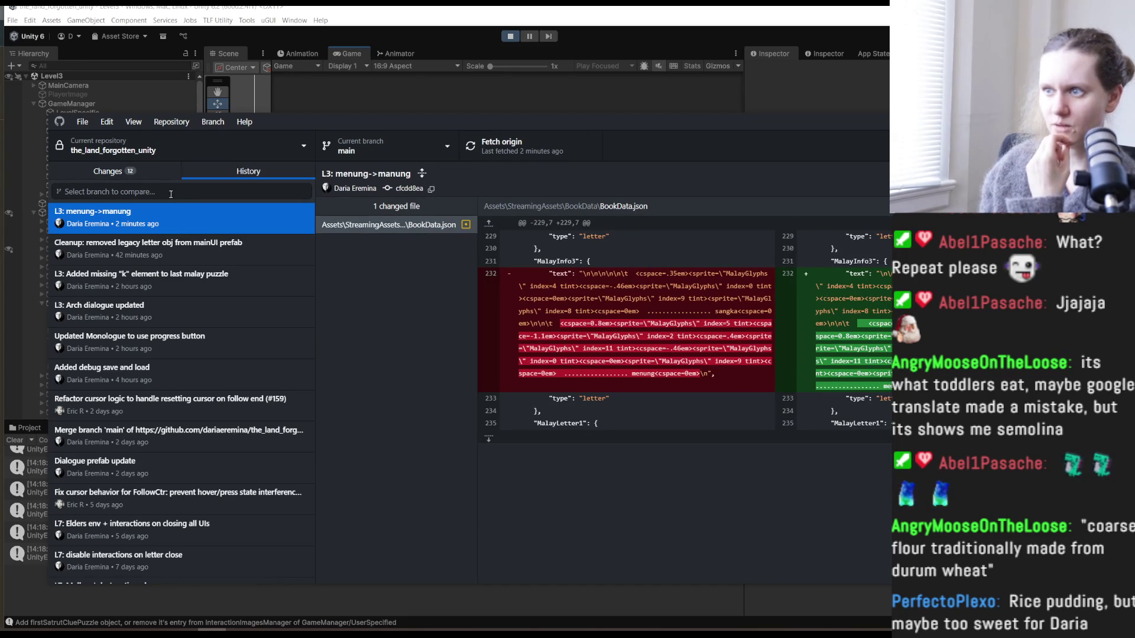
click(167, 172)
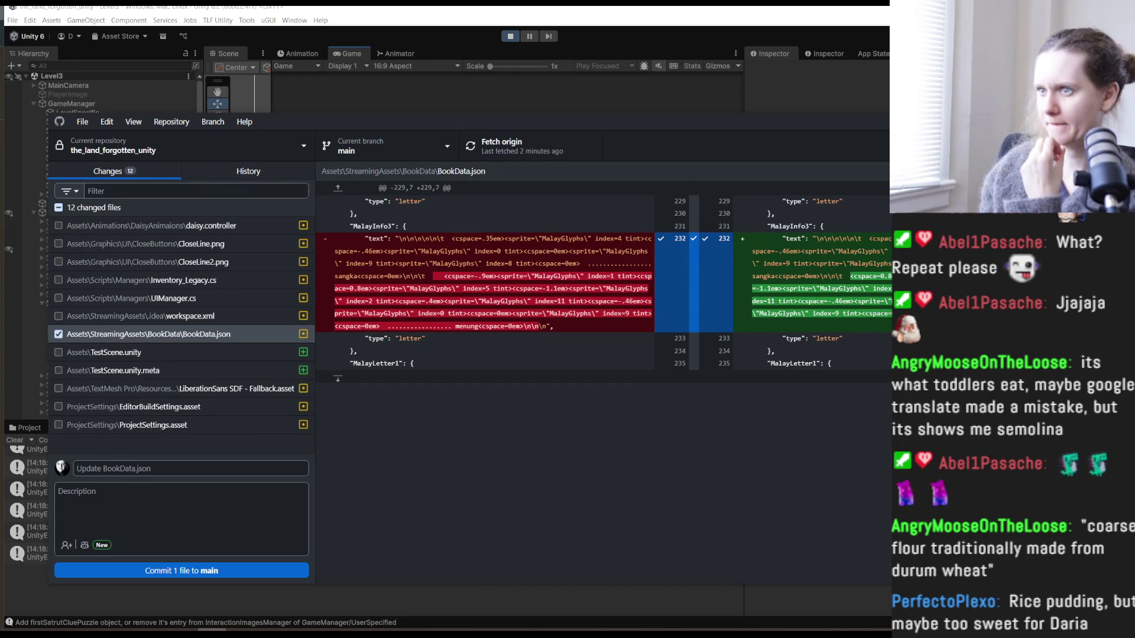
key(alt+Tab)
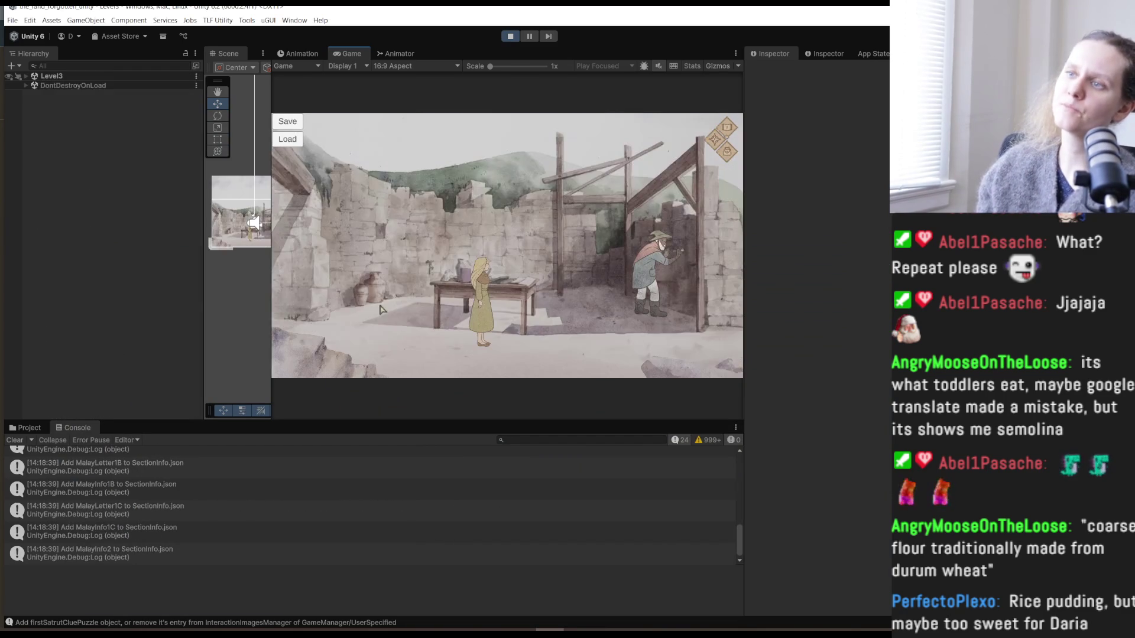
- Inspect the table's key piece, walk to the next scene, and read the parchment letter
click(450, 283)
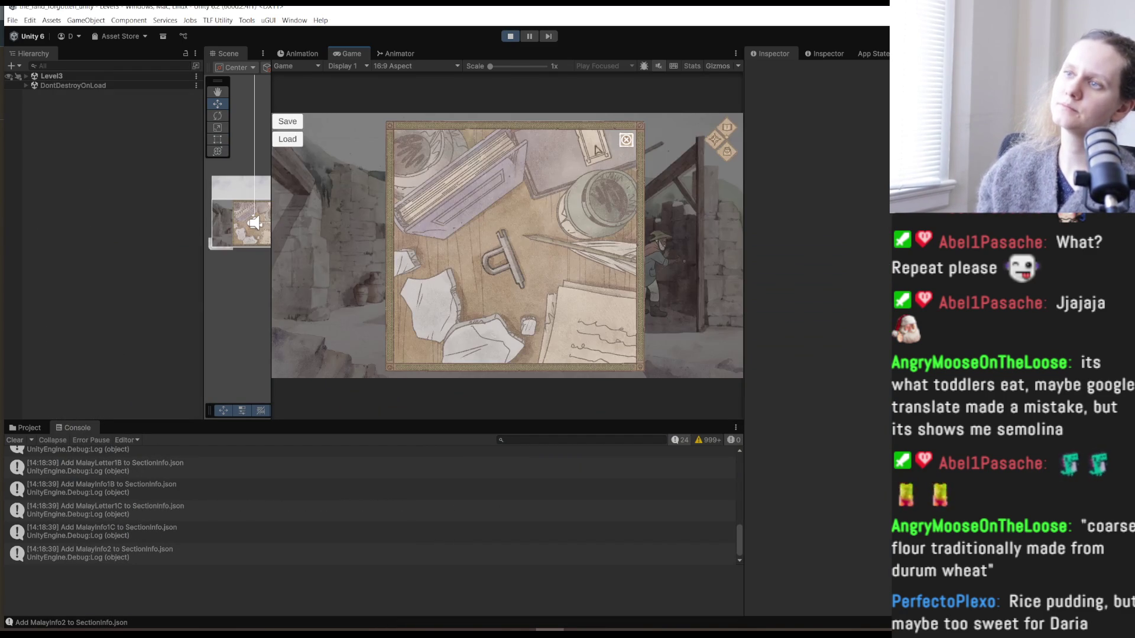
click(513, 260)
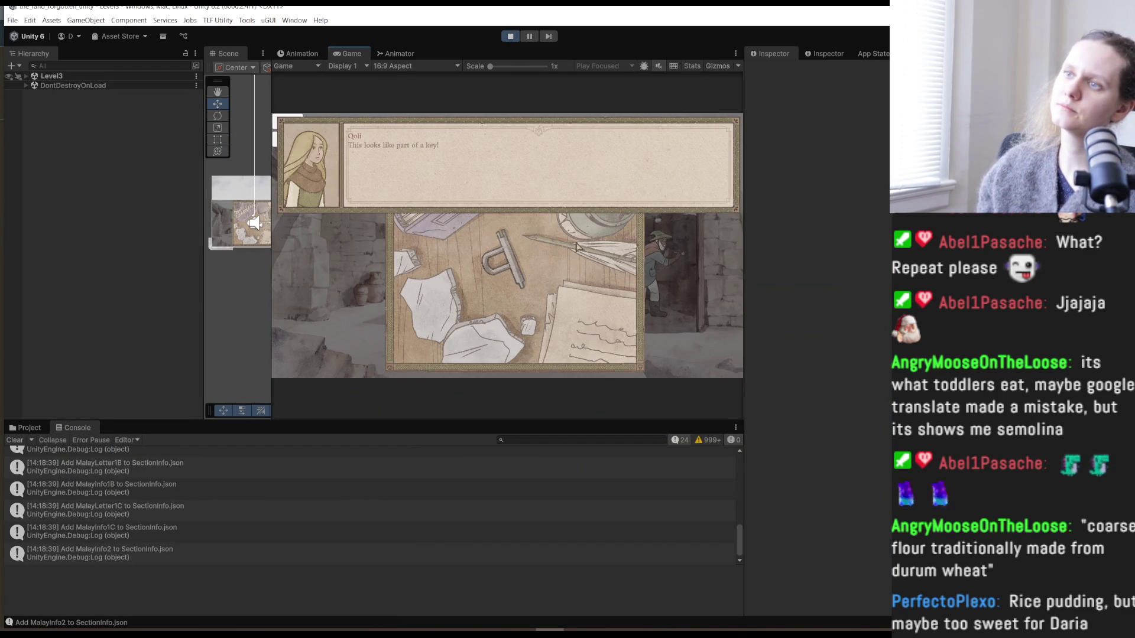
click(562, 272)
click(630, 145)
click(316, 187)
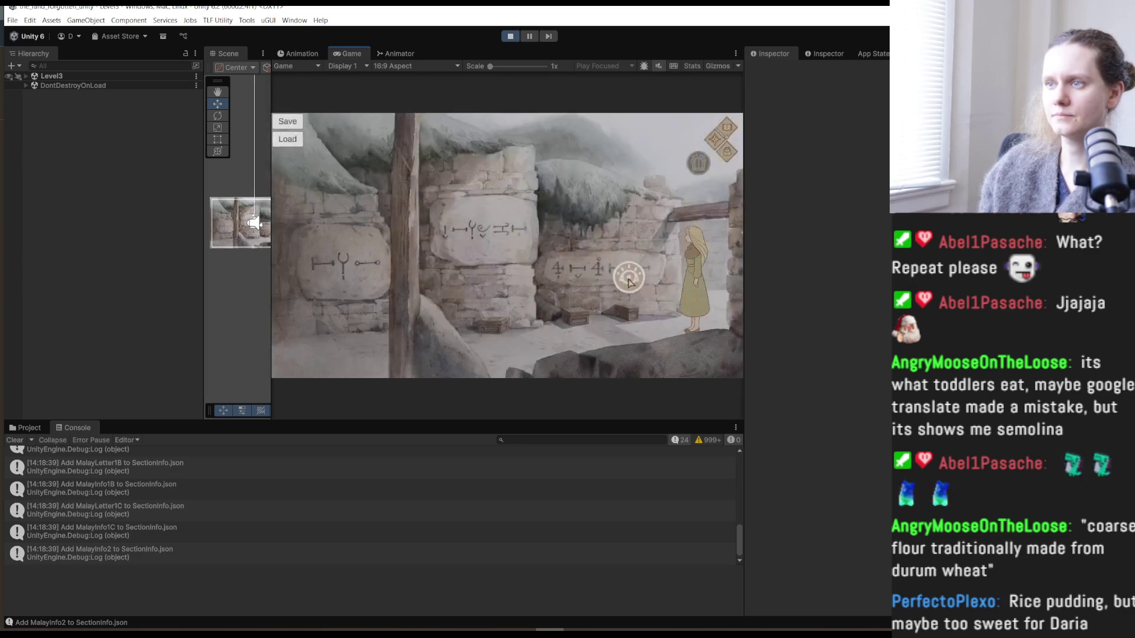
click(587, 282)
click(599, 132)
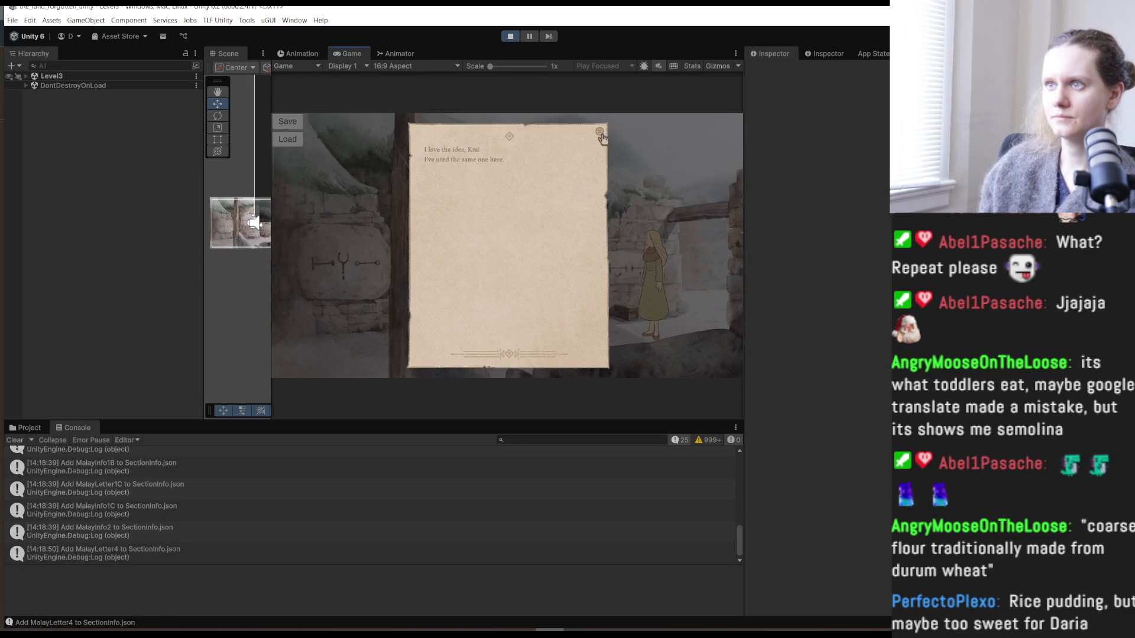
- Set the chest glyphs: top-left o, right-middle vertical stroke, lower-right v
click(317, 236)
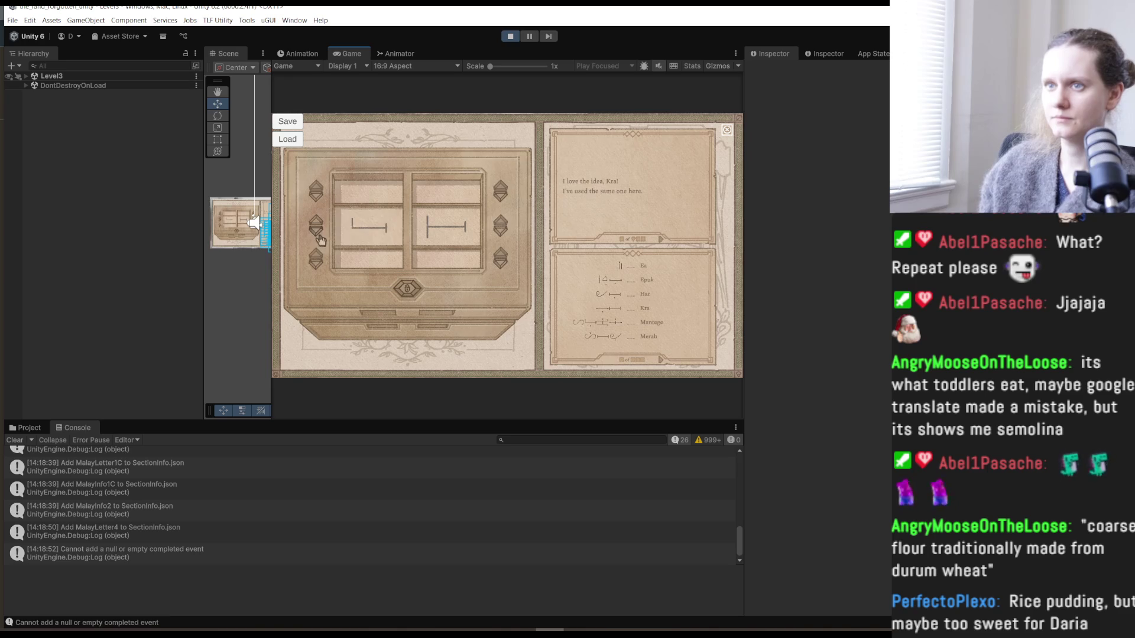
click(316, 236)
click(316, 235)
click(316, 235)
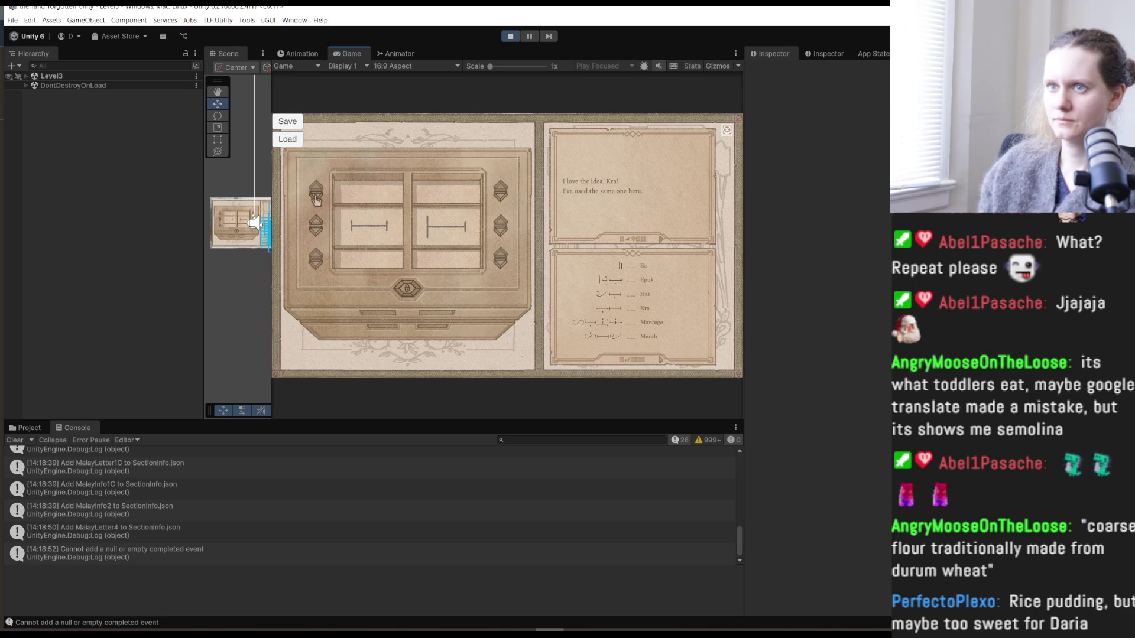
click(317, 204)
click(500, 236)
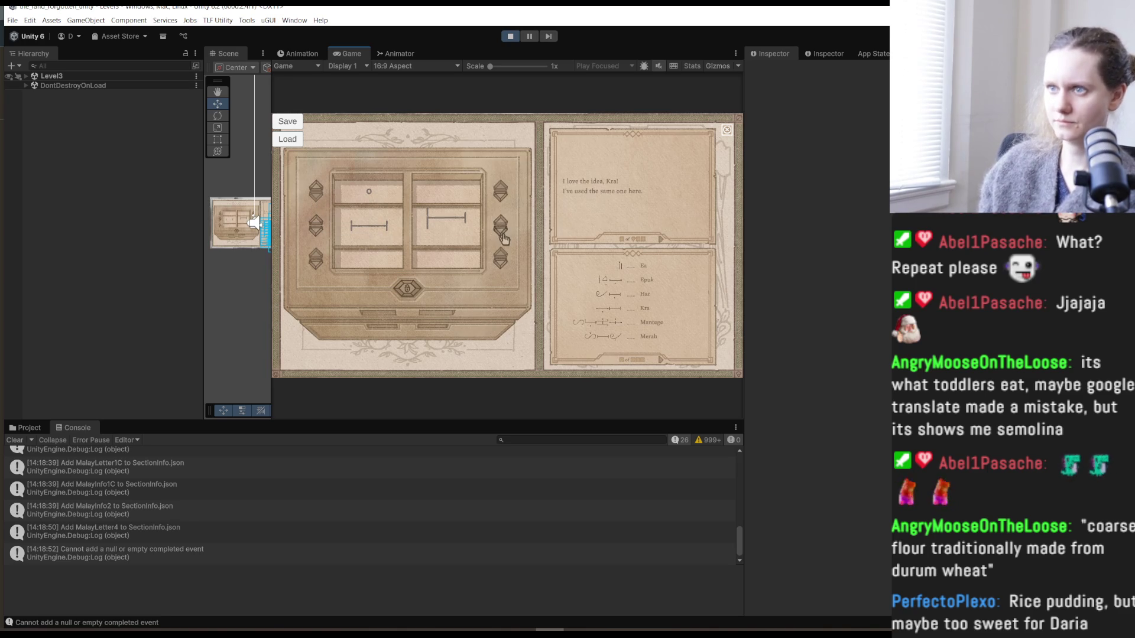
click(500, 236)
click(500, 237)
click(500, 236)
click(500, 237)
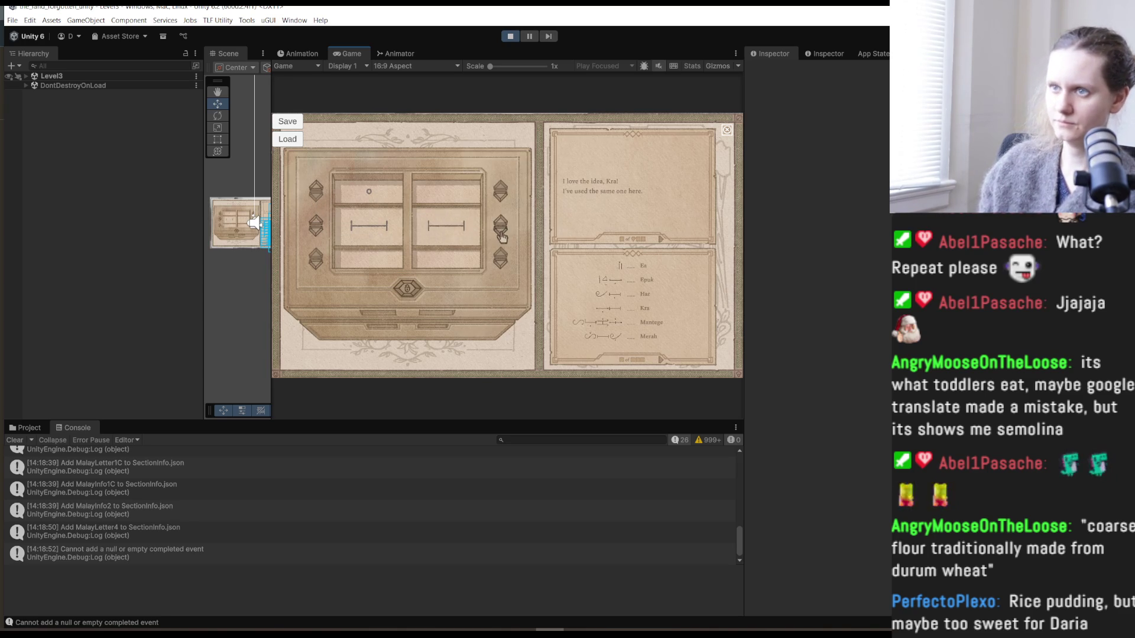
click(501, 237)
click(501, 237)
click(500, 236)
click(500, 236)
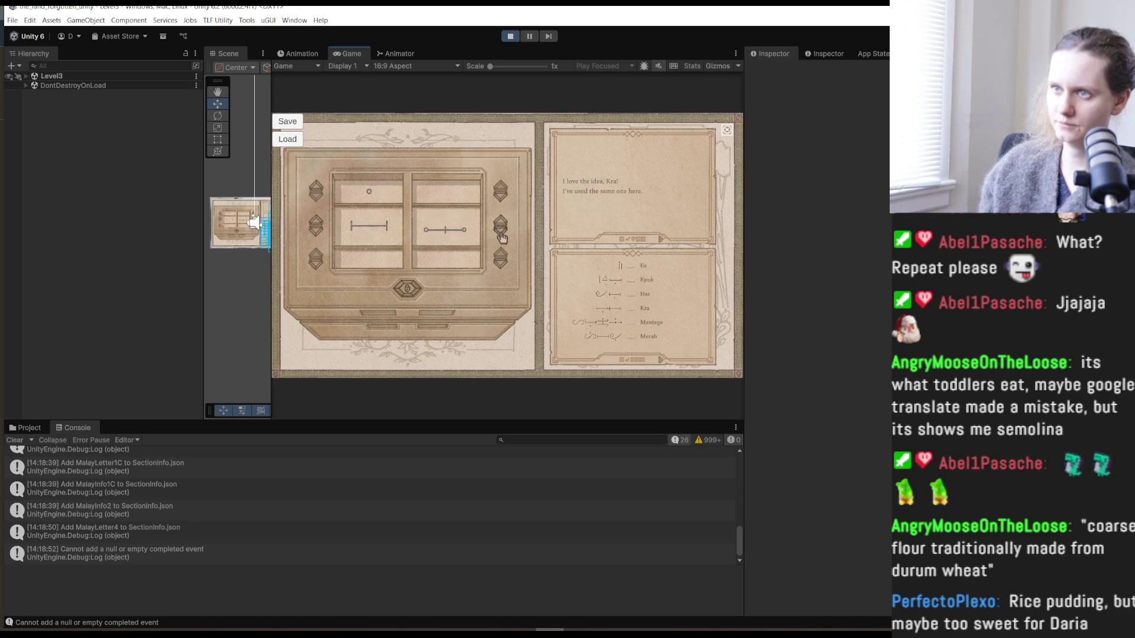
click(500, 236)
click(500, 237)
click(500, 237)
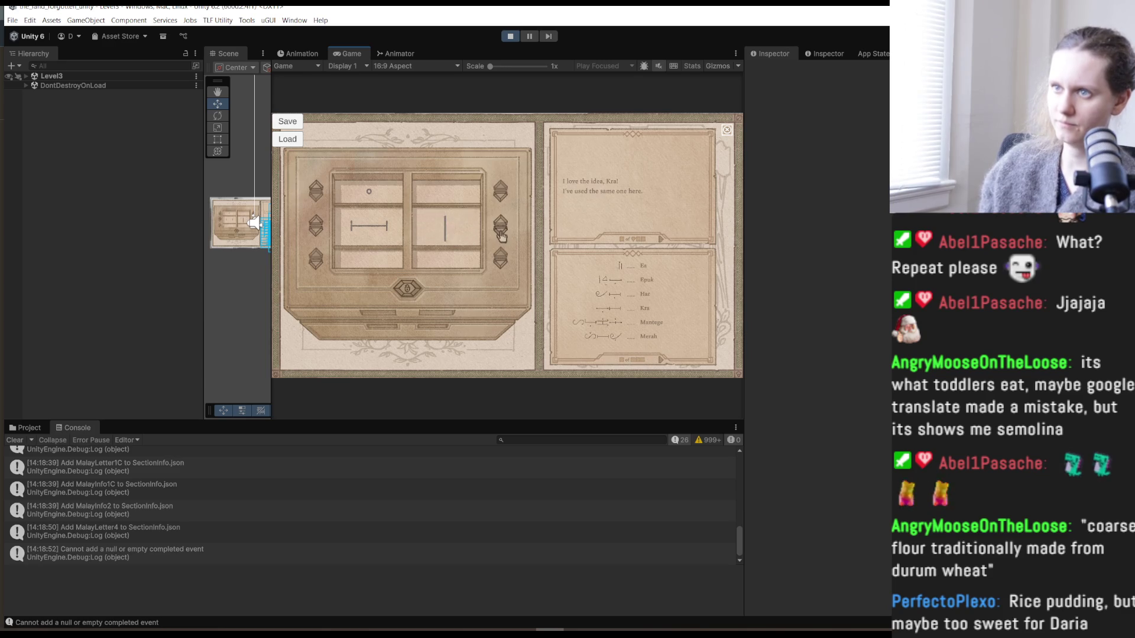
click(501, 267)
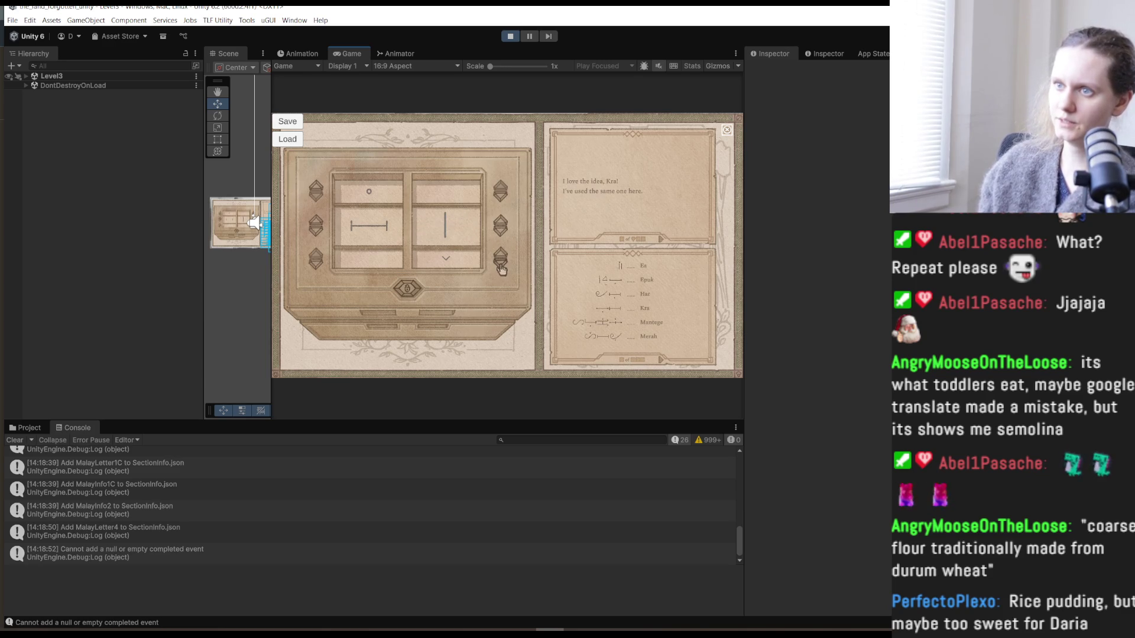
- Unlock the chest, confirm the note reads sangka and manung, and travel to the Archaeologist
click(413, 292)
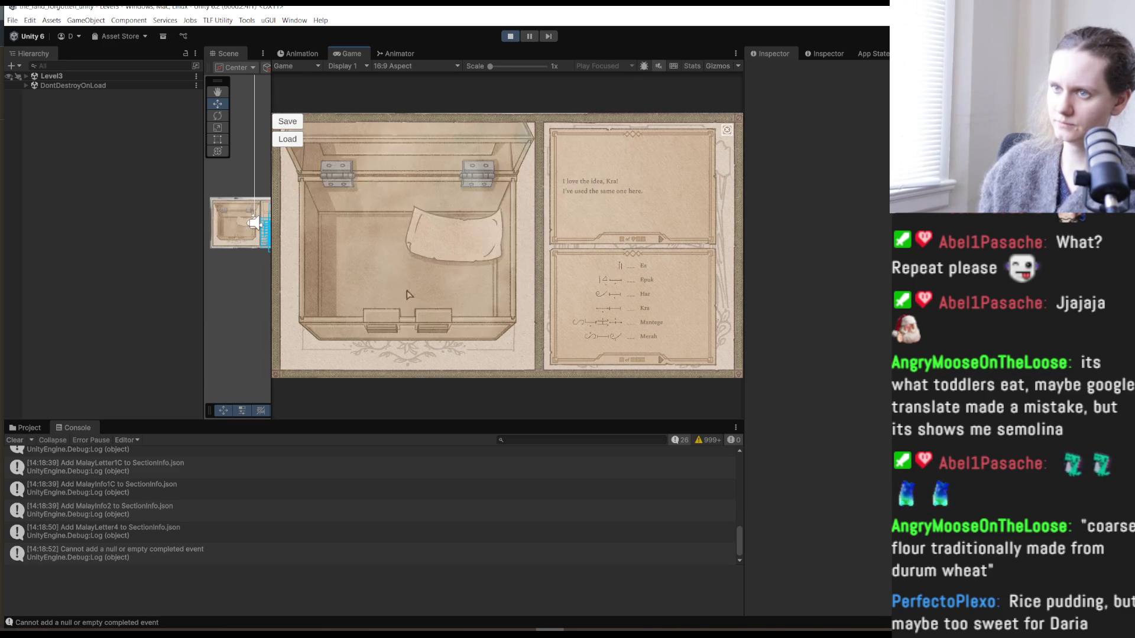
click(454, 244)
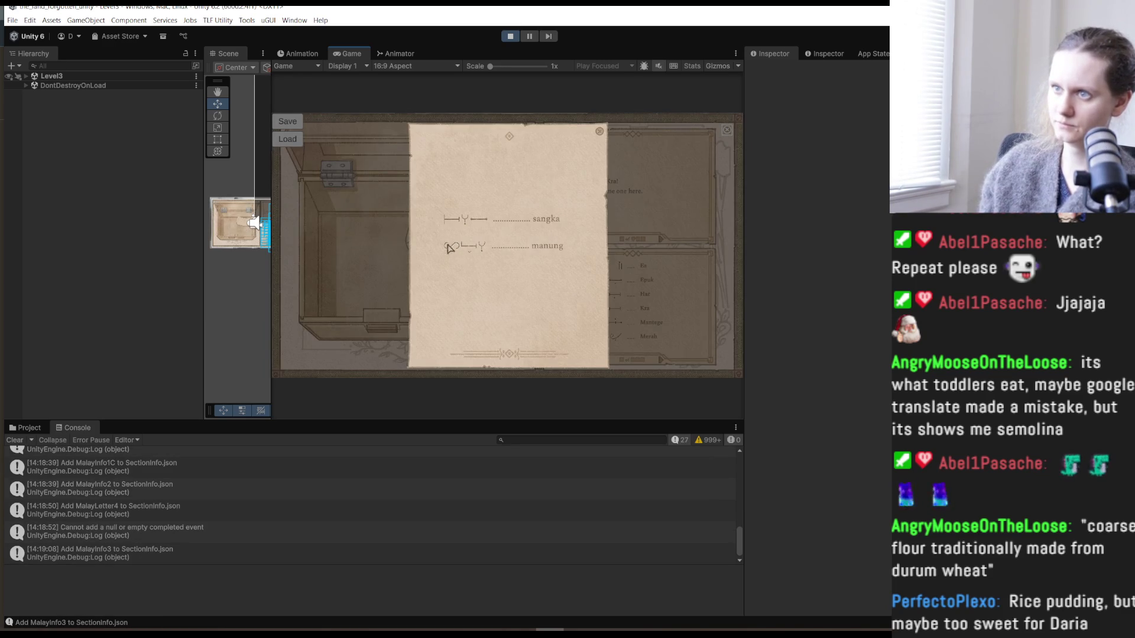
click(599, 132)
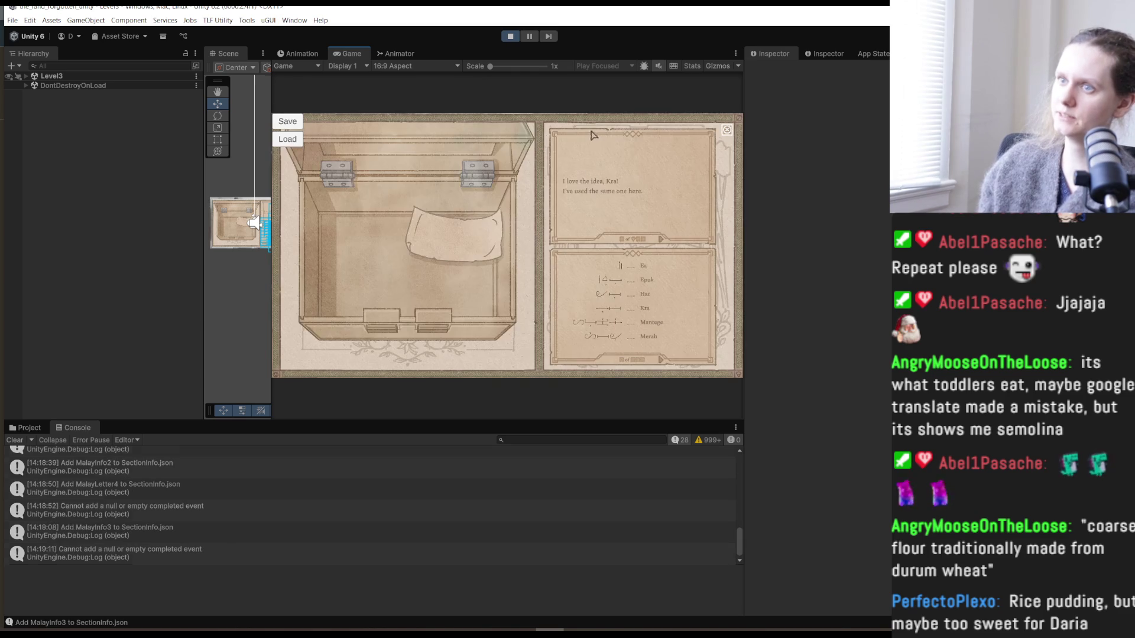
click(727, 130)
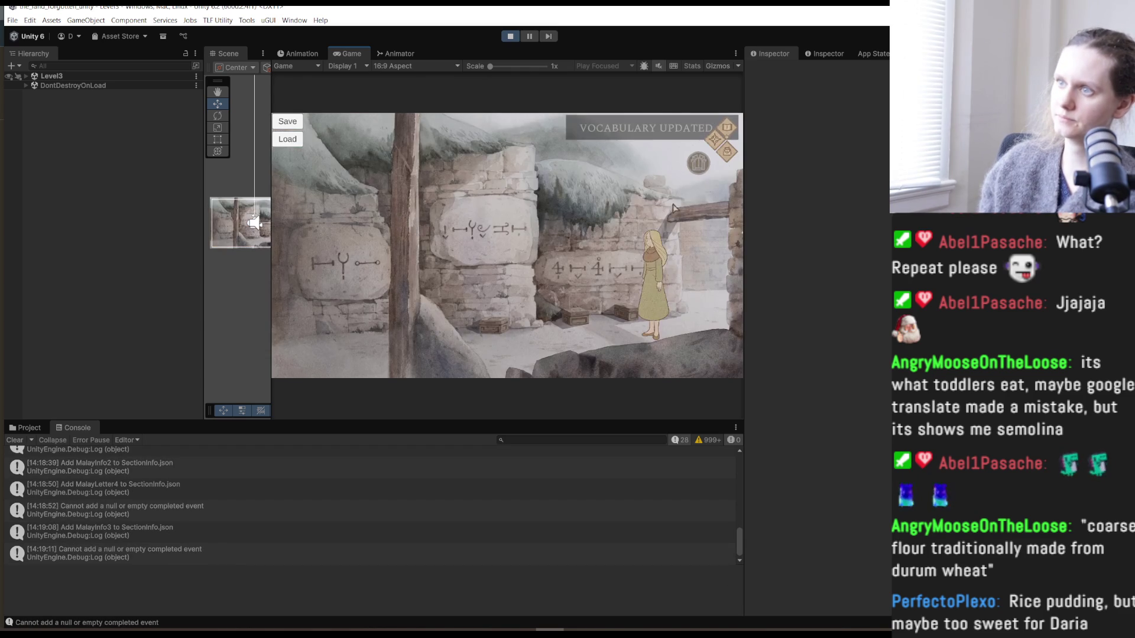
click(699, 166)
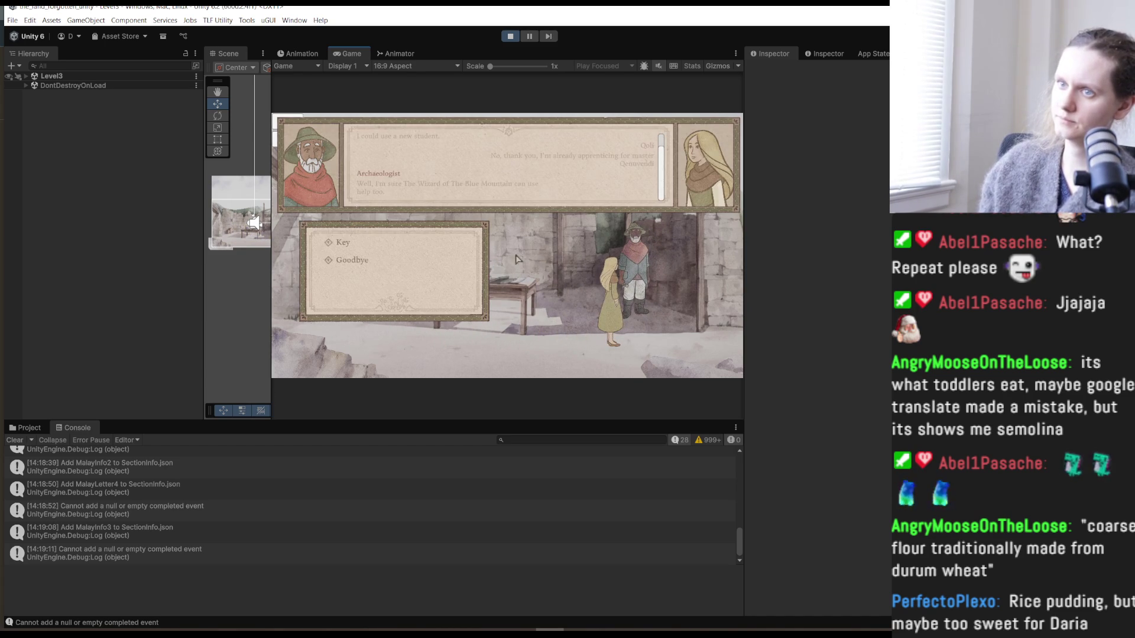
- Ask the Archaeologist about the key and the excavation, advancing the dialogue until his notes book opens
click(355, 245)
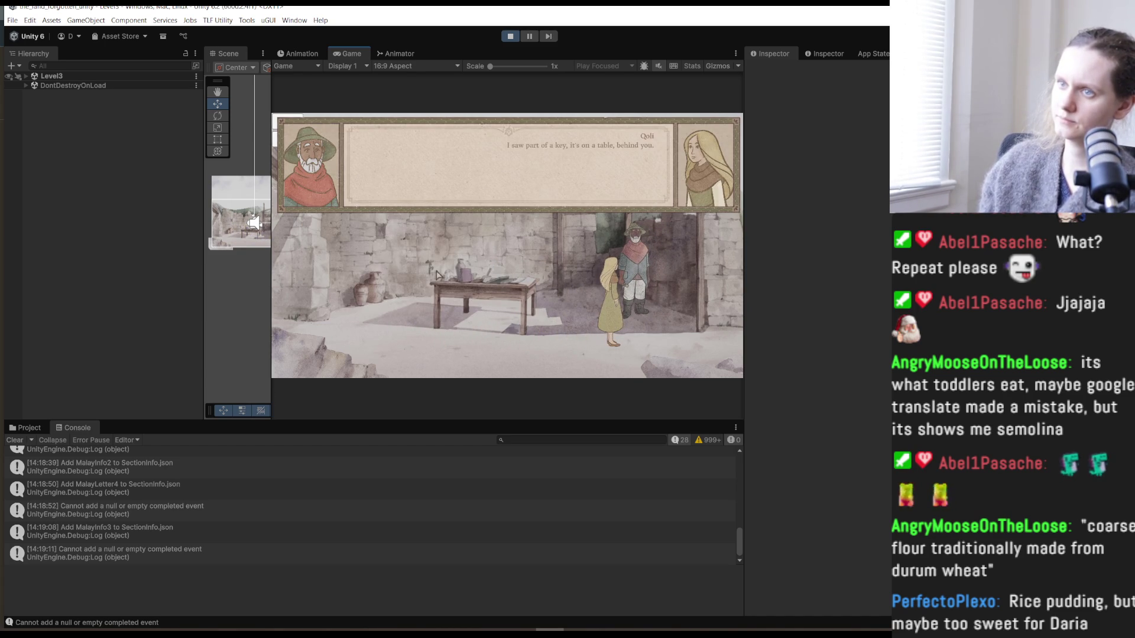
click(467, 270)
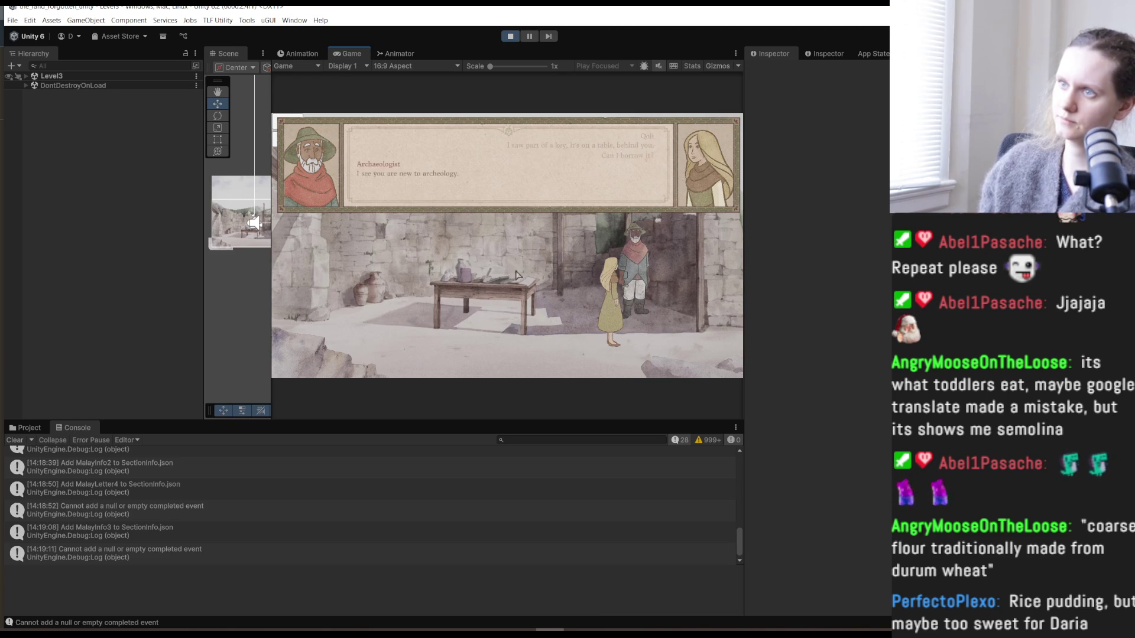
click(395, 245)
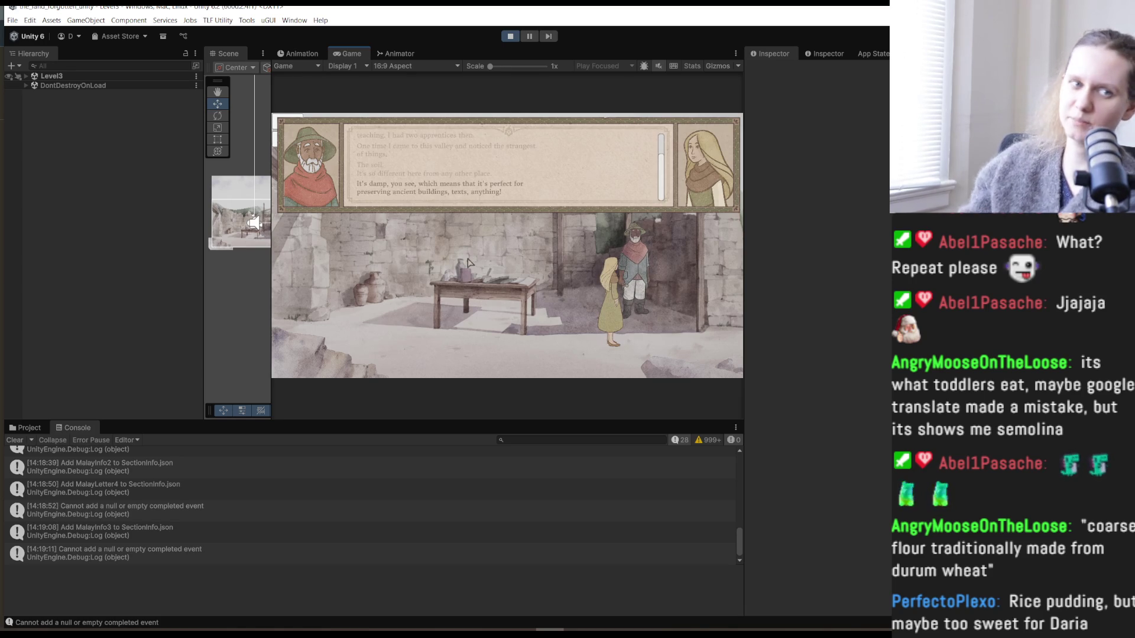
click(407, 306)
click(402, 320)
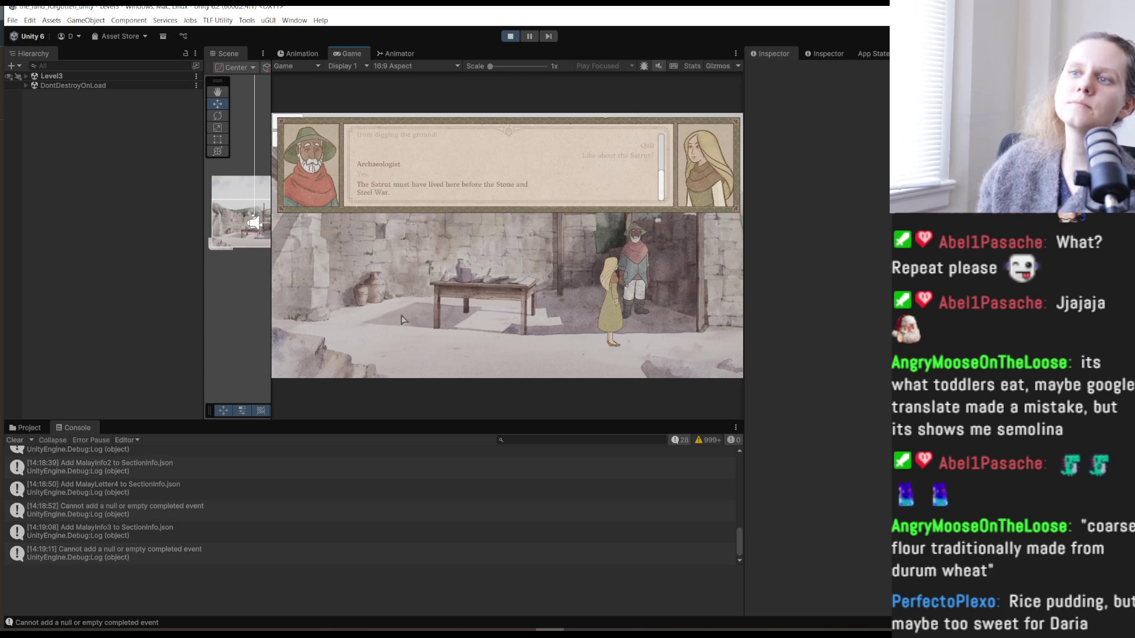
click(404, 321)
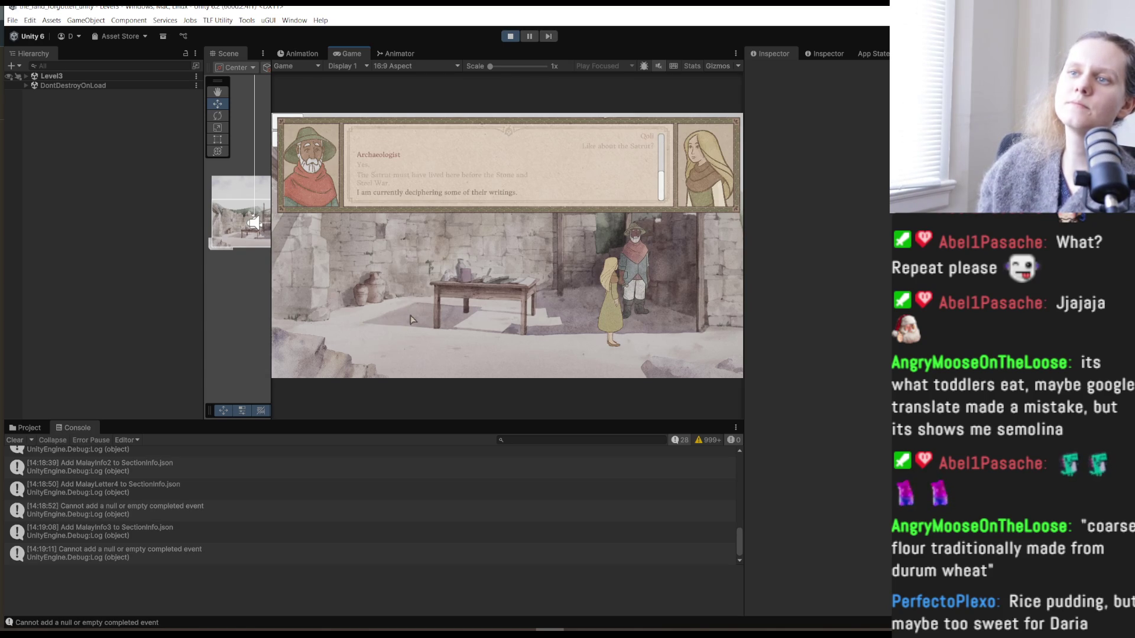
click(412, 319)
click(412, 319)
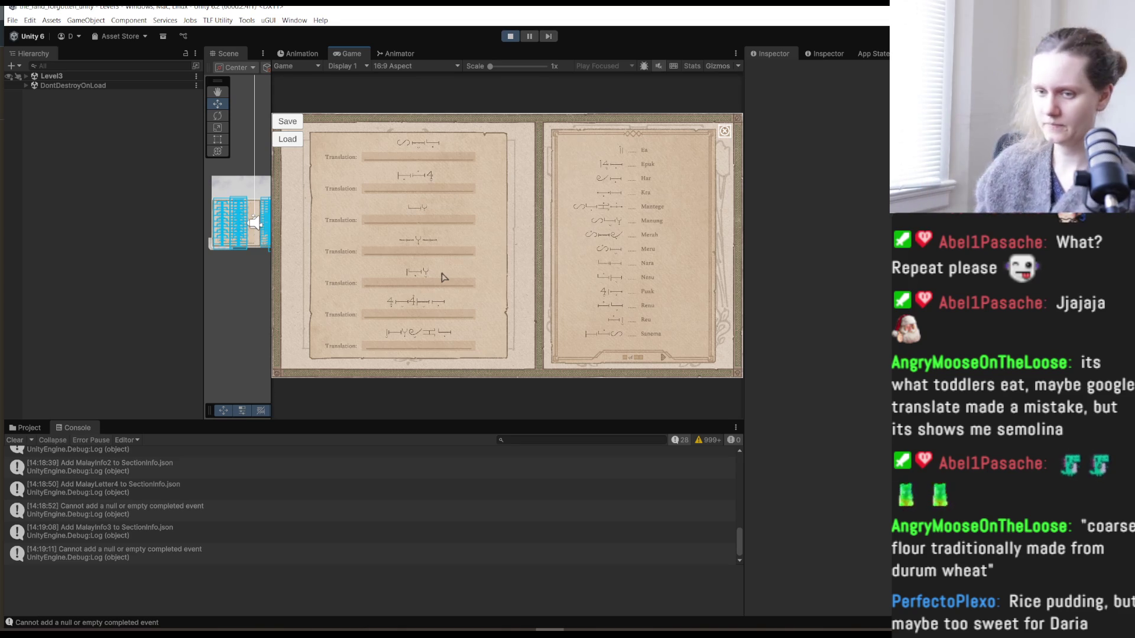
mouse_move(98, 631)
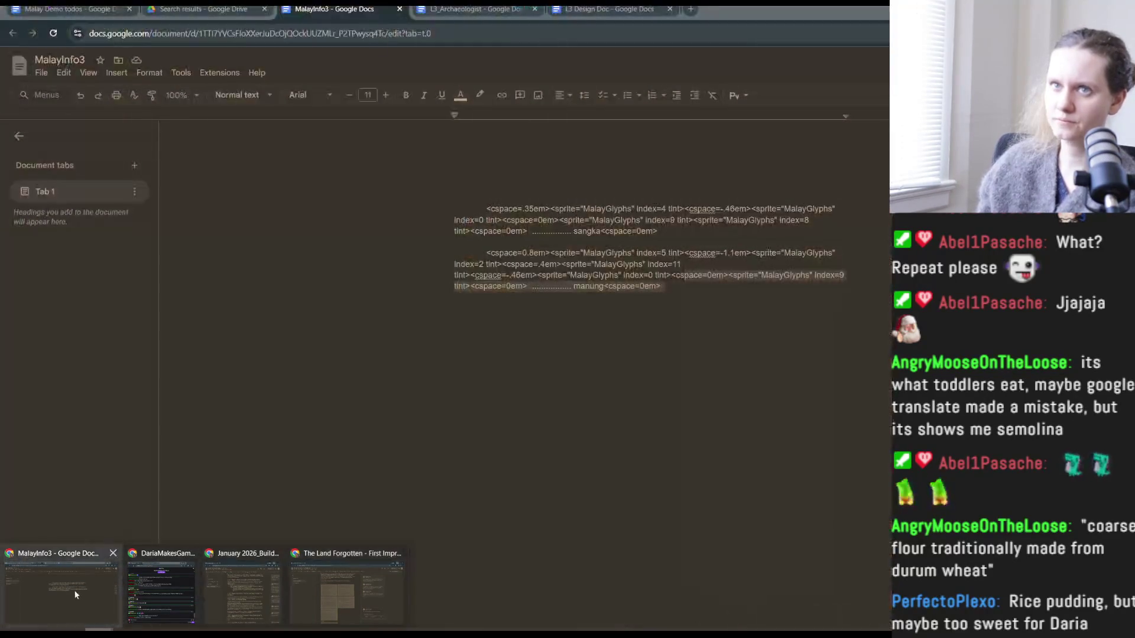
- Under To discuss in Malay Demo todos, add 'Puzzle icon: add sound when it appears? should it open by default?'
click(73, 587)
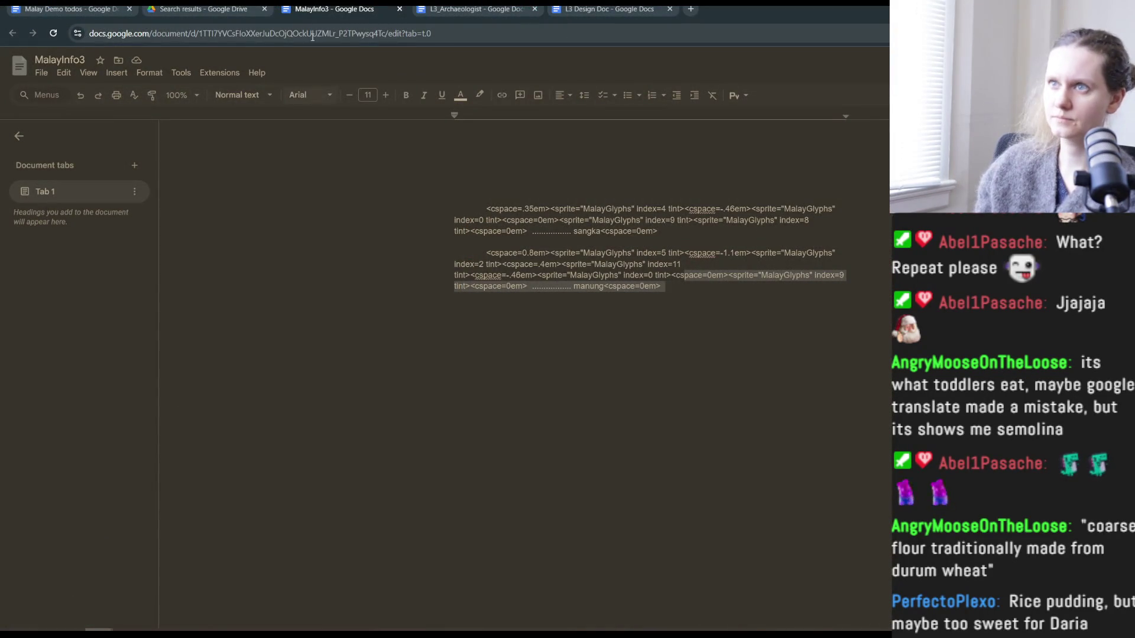
click(76, 17)
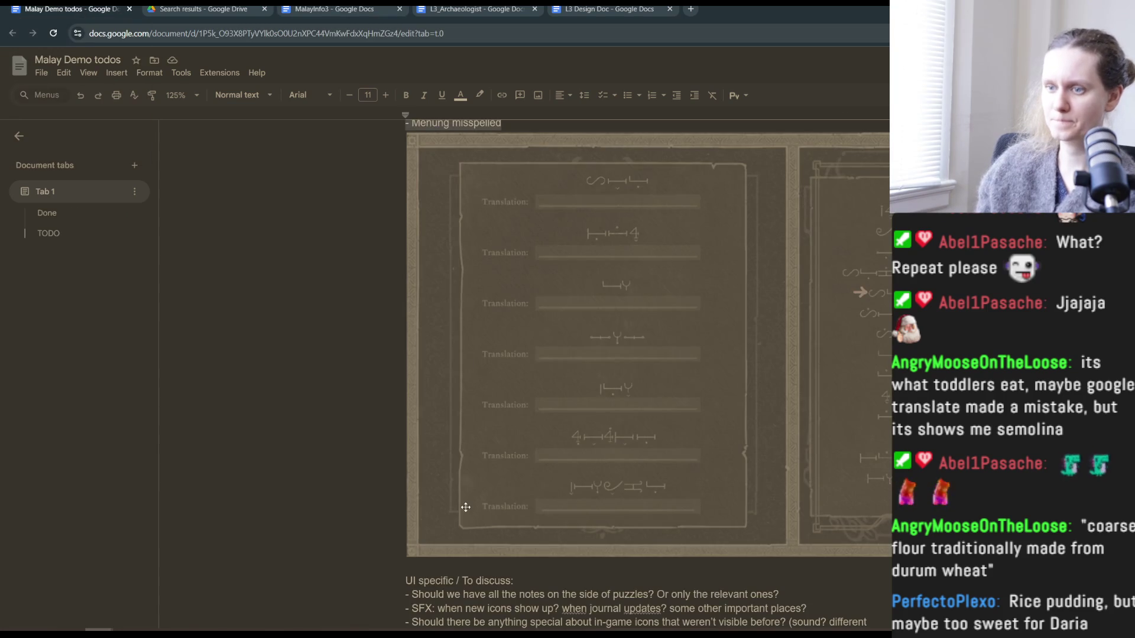
scroll(465, 507, down, 3)
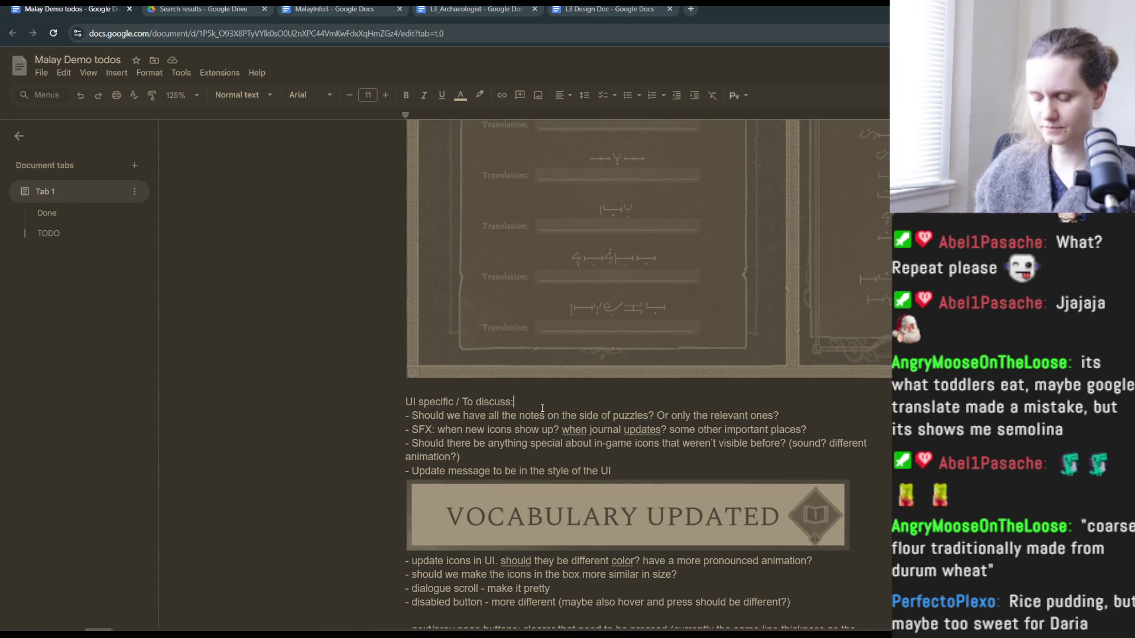
key(Return)
text(-)
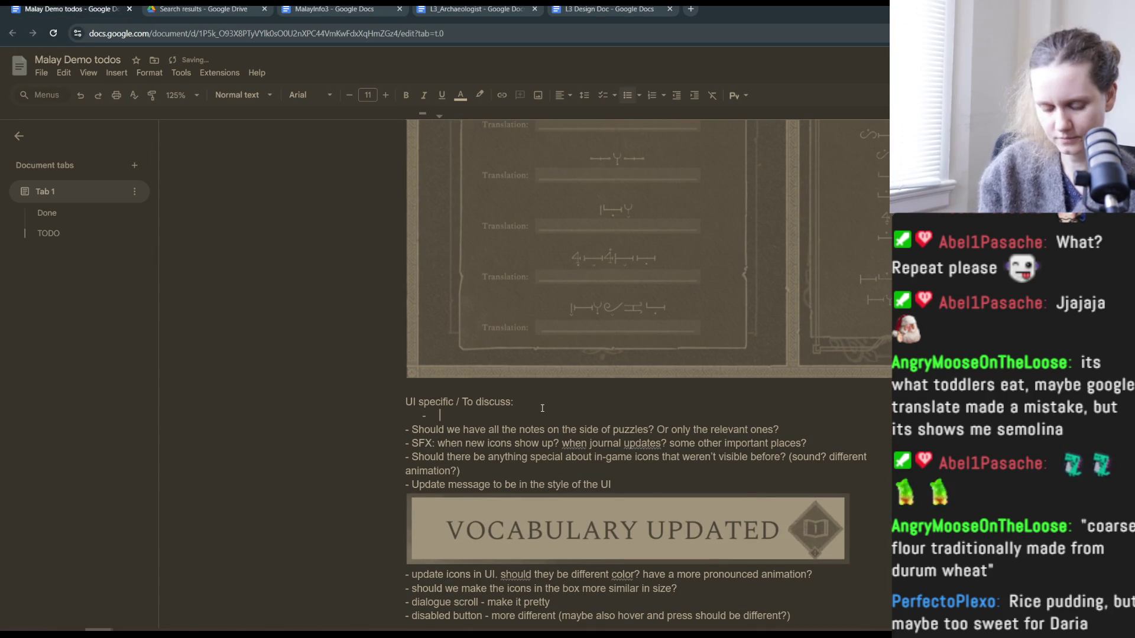
key(ctrl+z)
text(Puzzle )
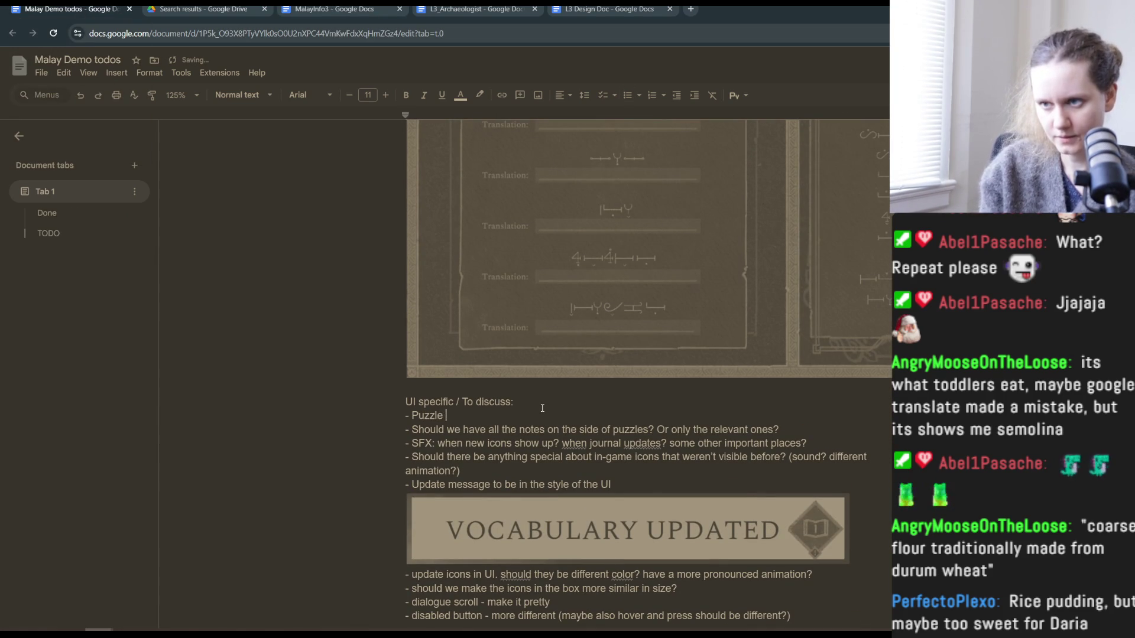
text(icon:)
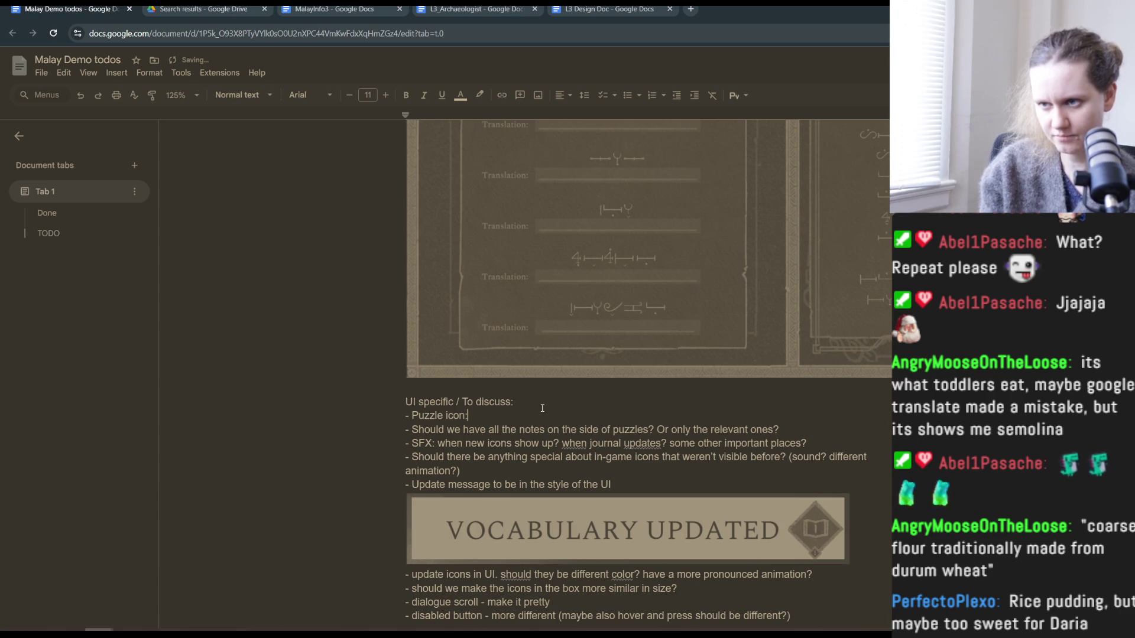
text( add )
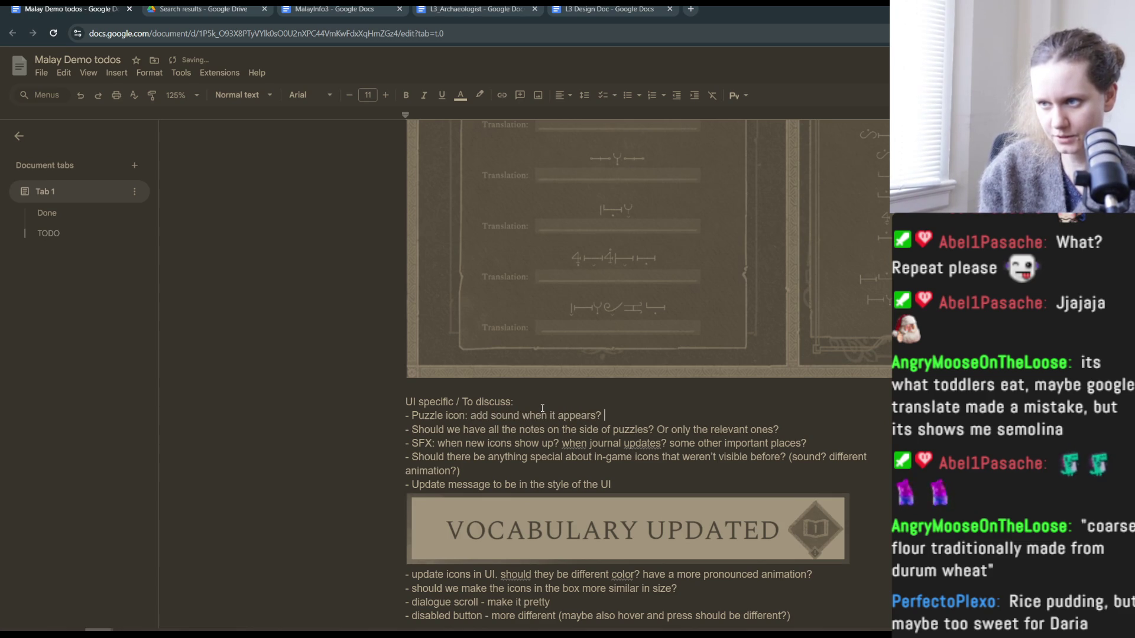
text(ould it)
text(open)
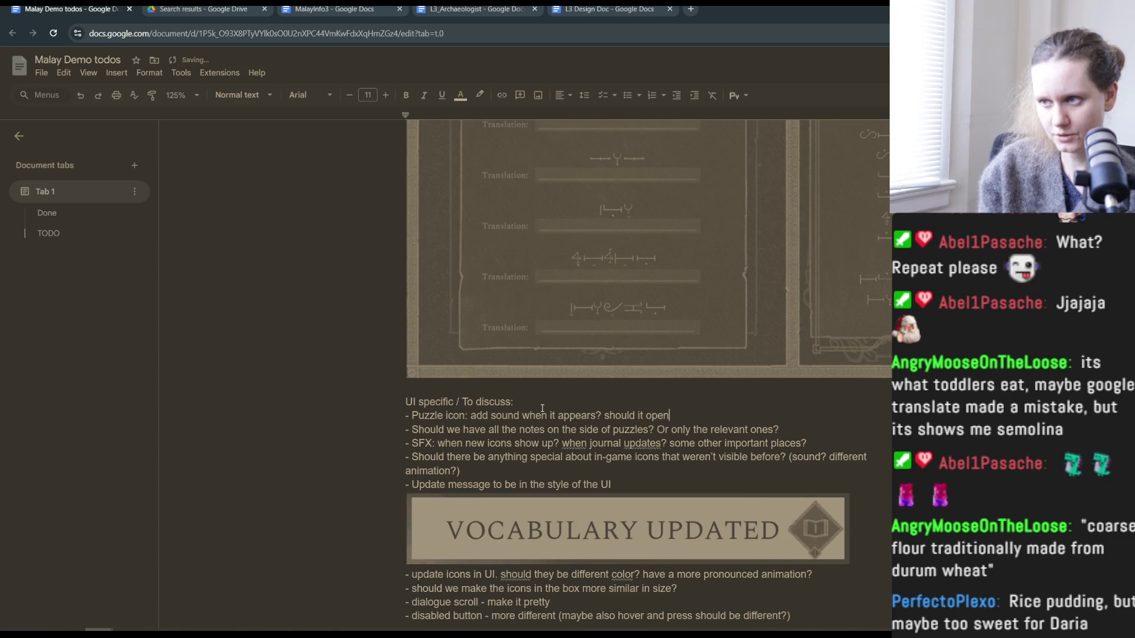
text( by default?)
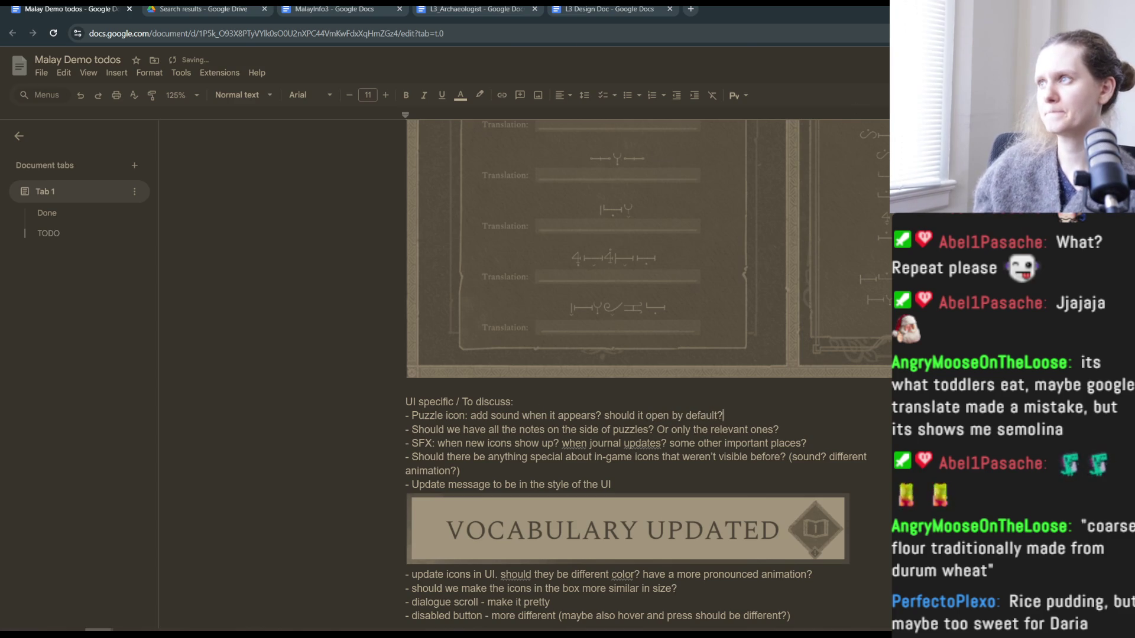
key(alt+Tab)
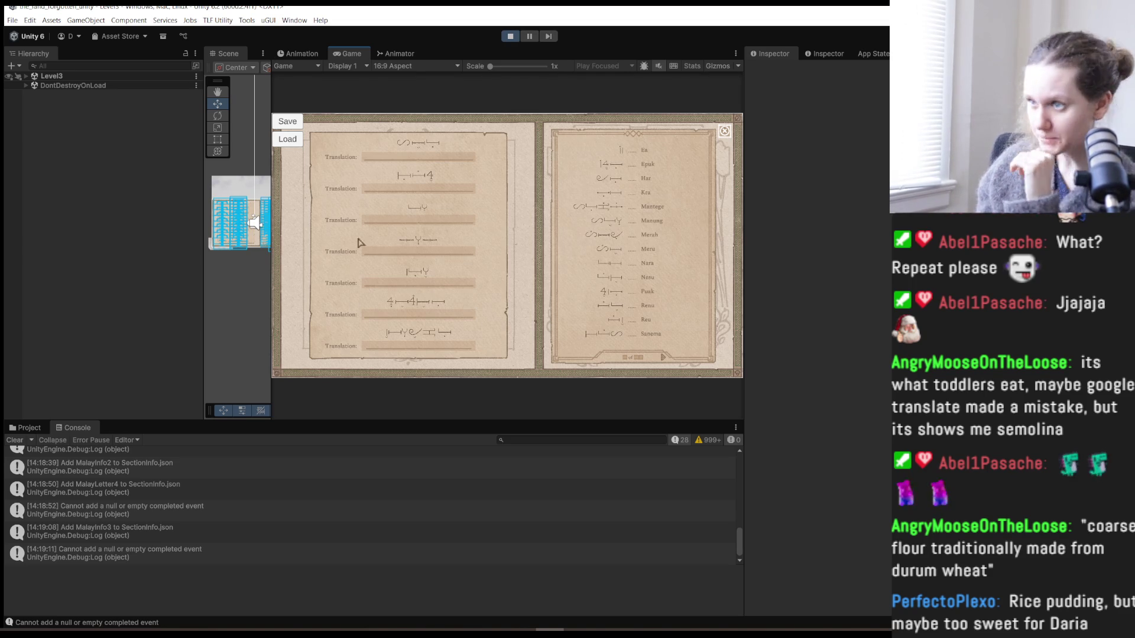
- Clear the Unity console, then commit 'L3: menung->manung' to main and push to origin
click(15, 440)
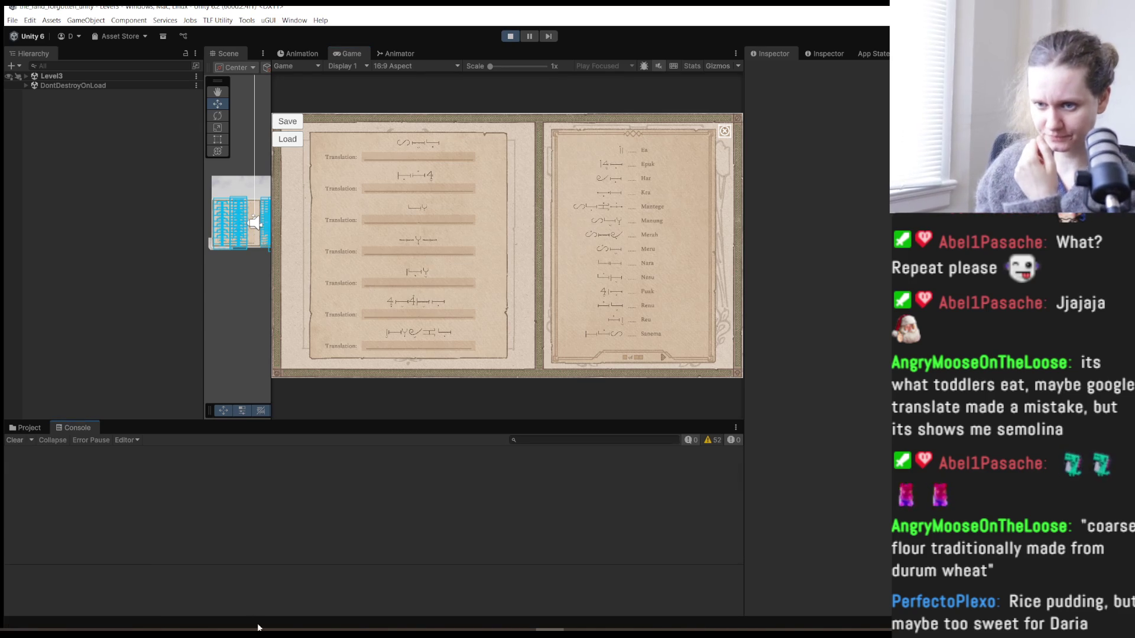
key(alt+Tab)
click(172, 470)
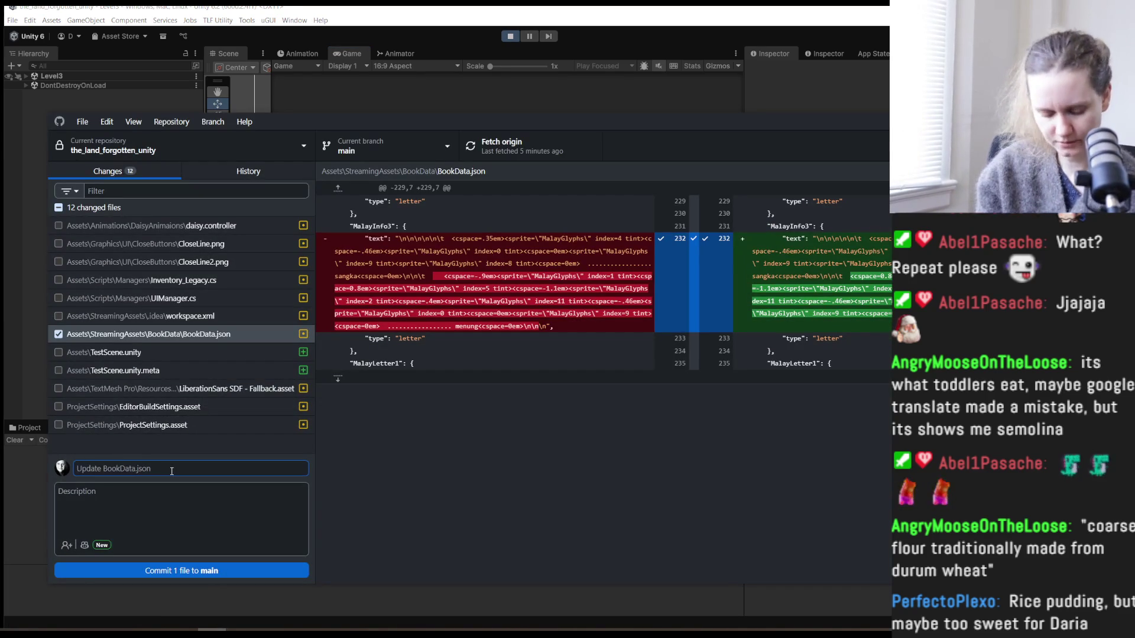
text(L3: menung-)
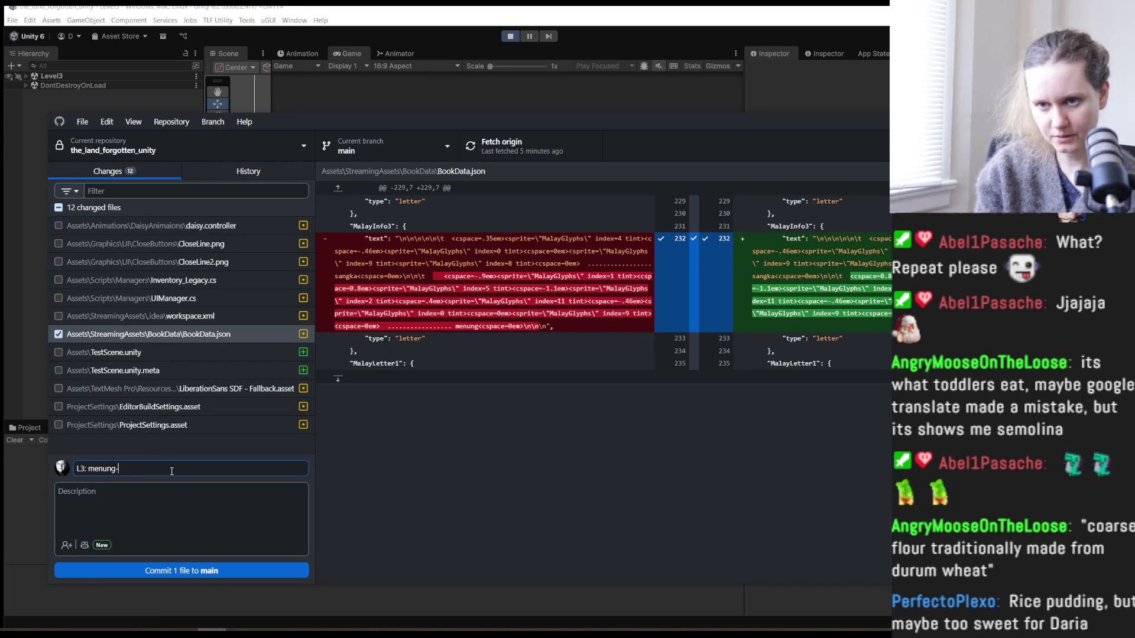
text(>manung)
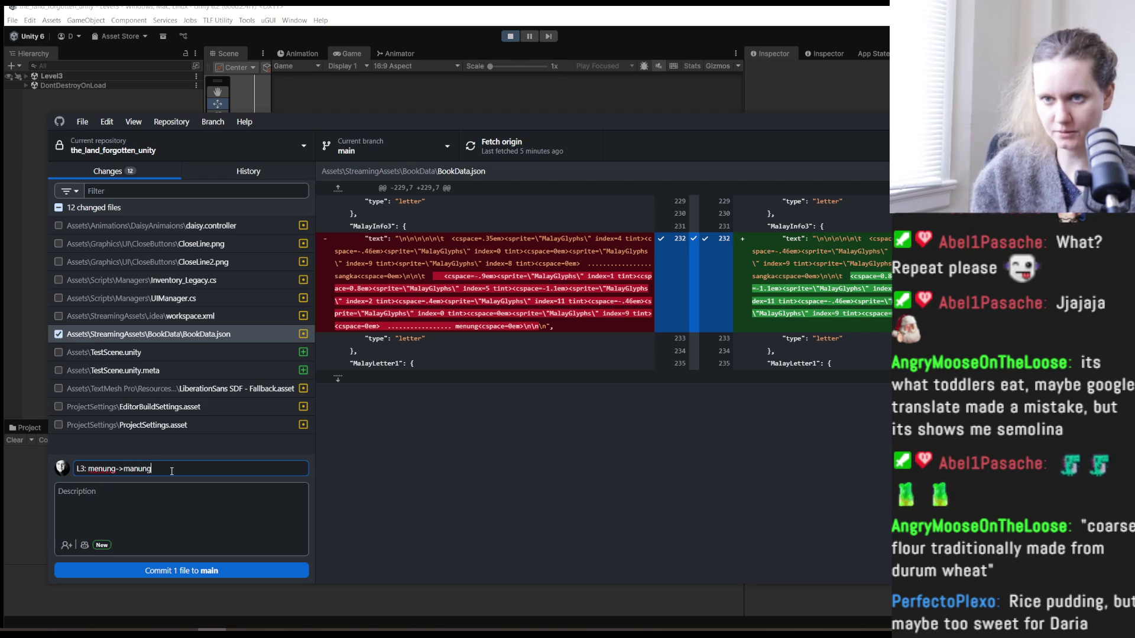
click(173, 572)
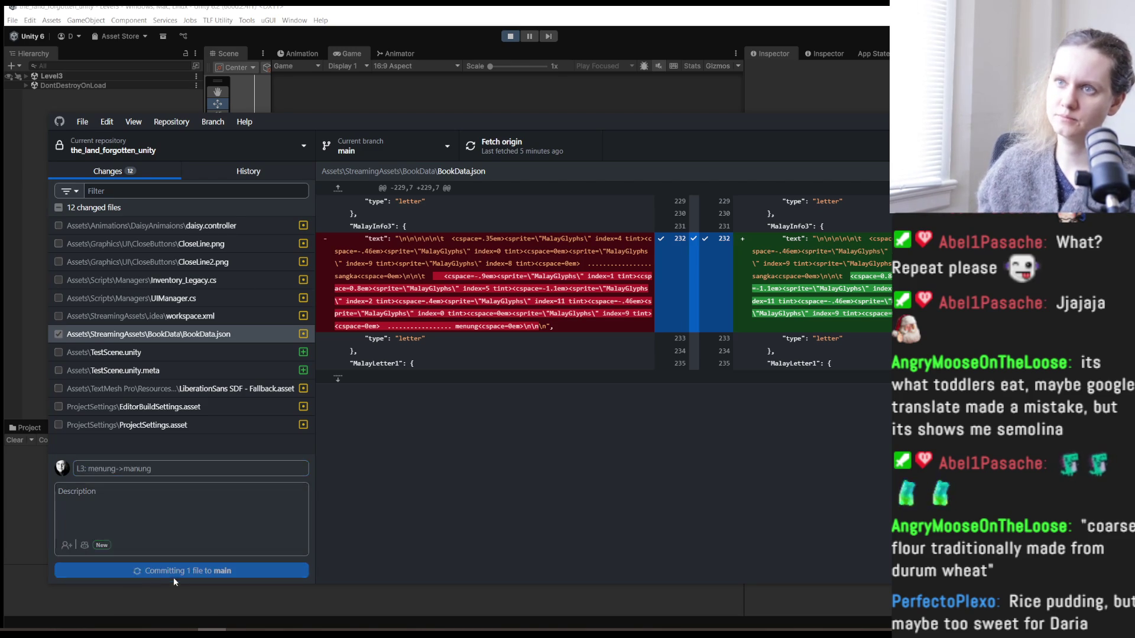
click(495, 148)
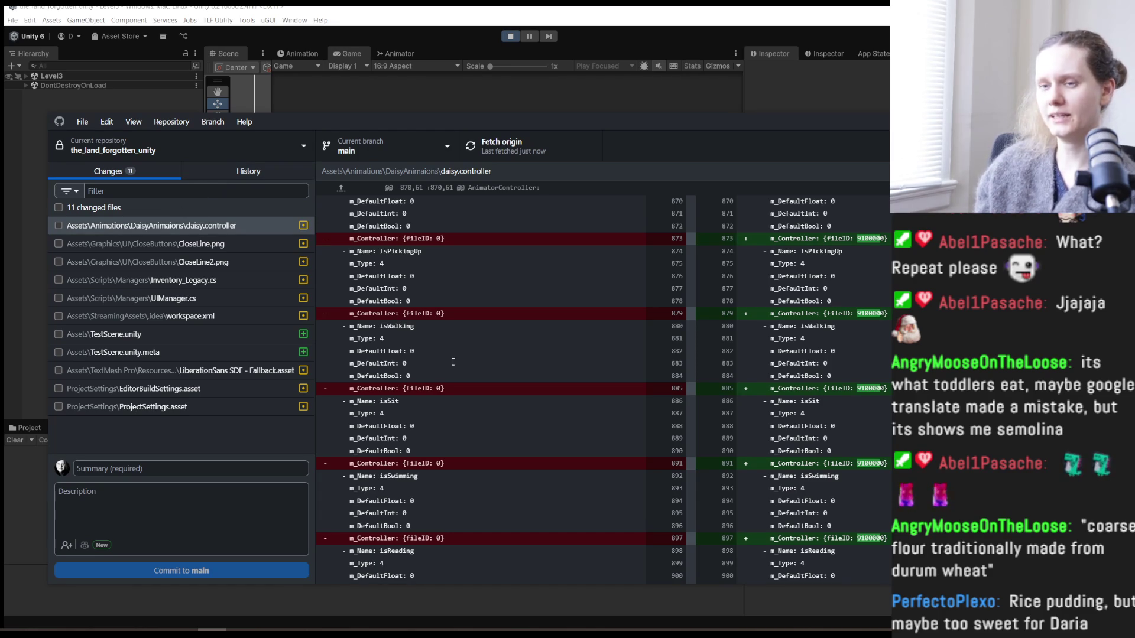
click(147, 633)
mouse_move(112, 630)
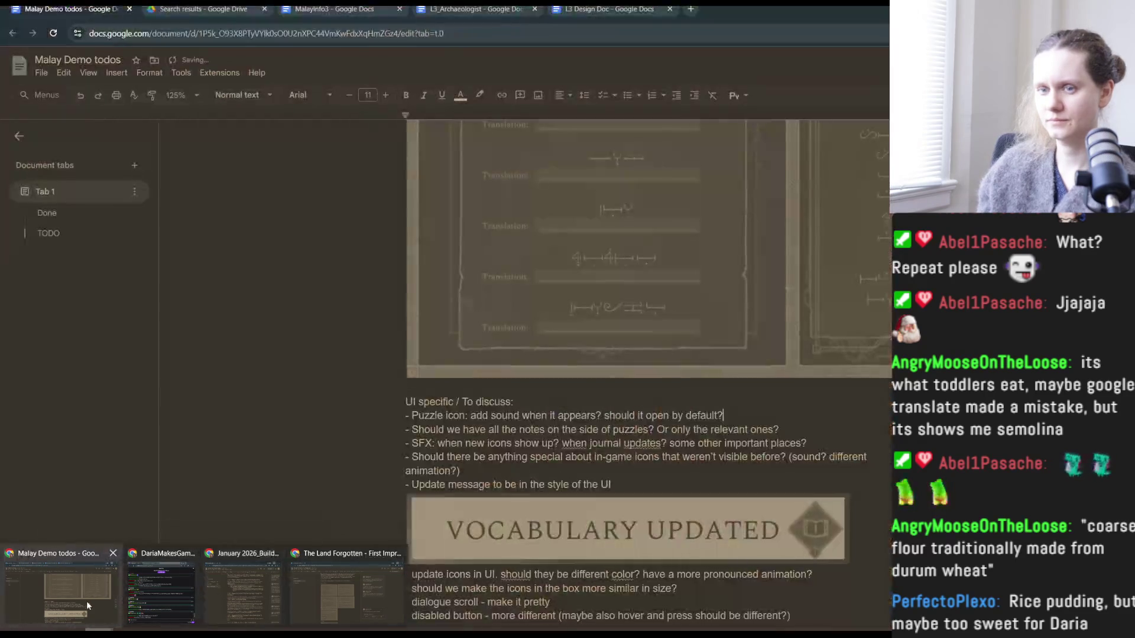
- Append '(should be manung)' to the Menung item in Malay Demo todos
click(90, 602)
scroll(579, 422, down, 1)
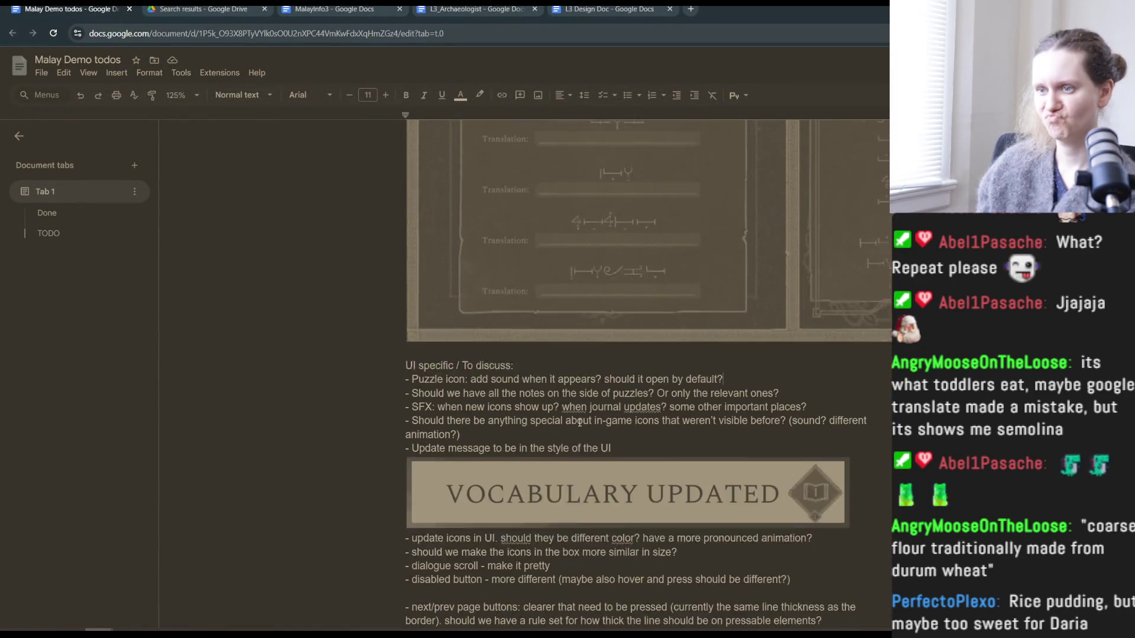
scroll(579, 421, down, 2)
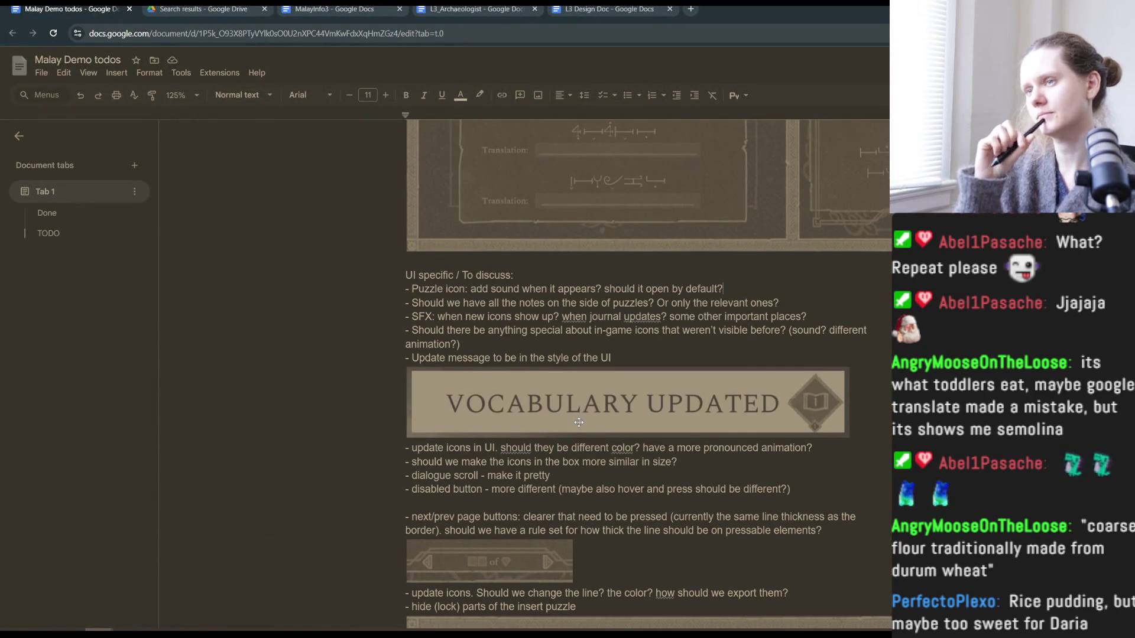
scroll(579, 422, up, 10)
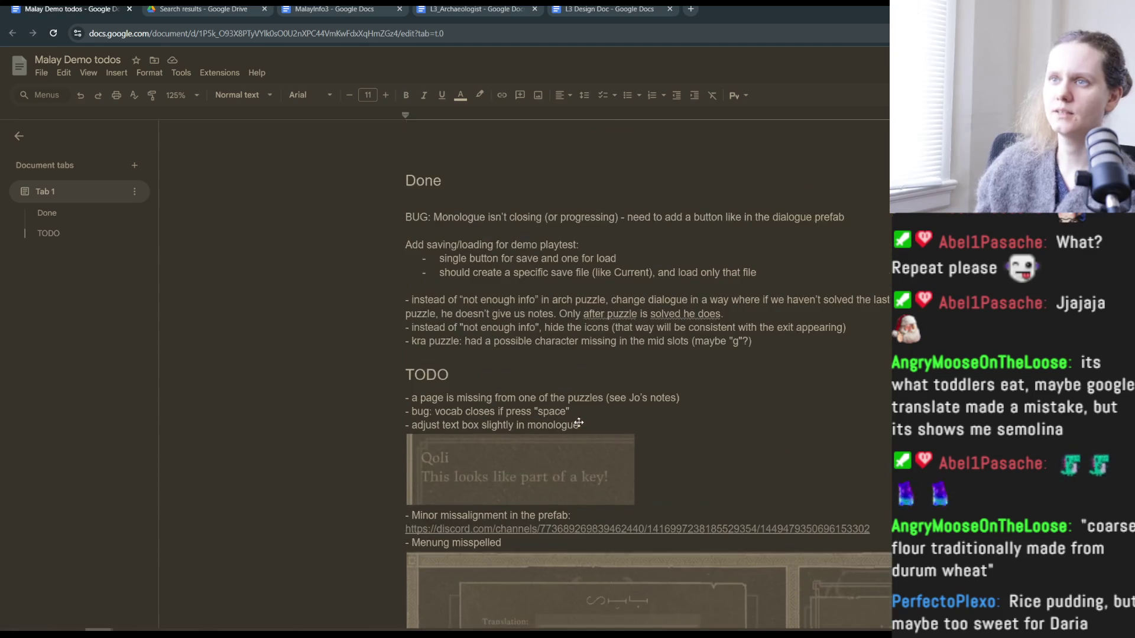
scroll(579, 423, down, 3)
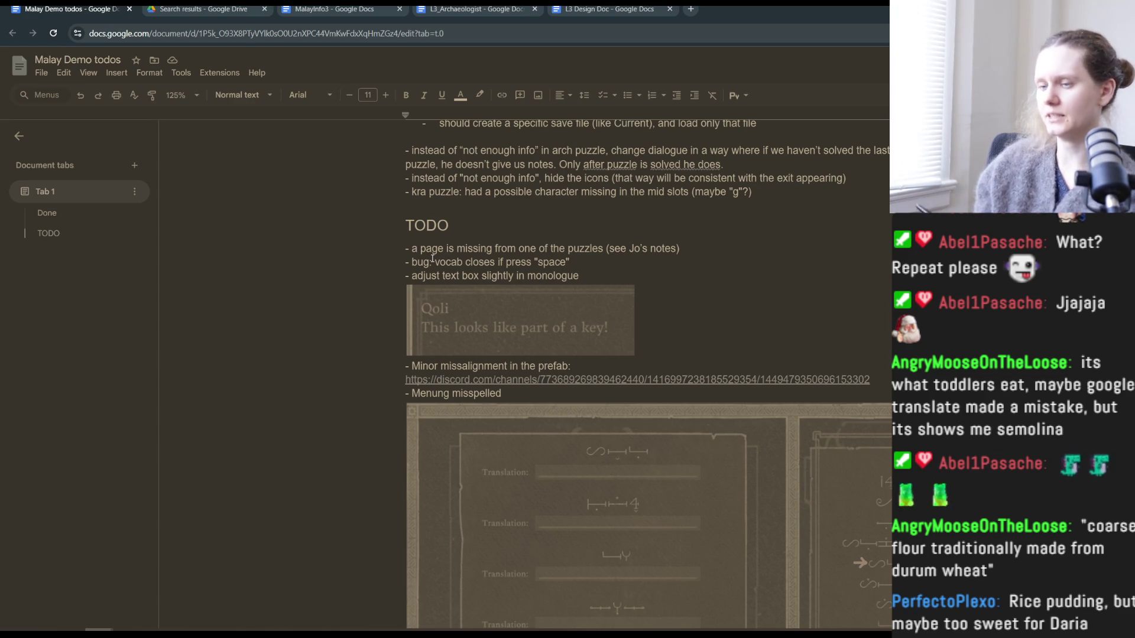
scroll(580, 367, down, 3)
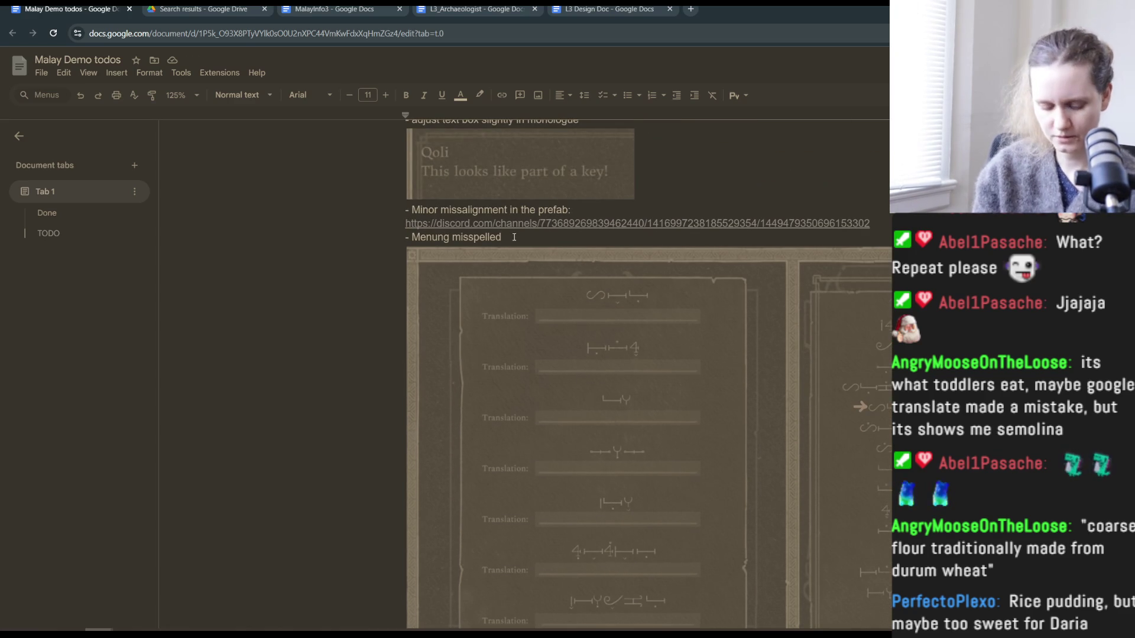
scroll(515, 237, down, 1)
text((should be manung)
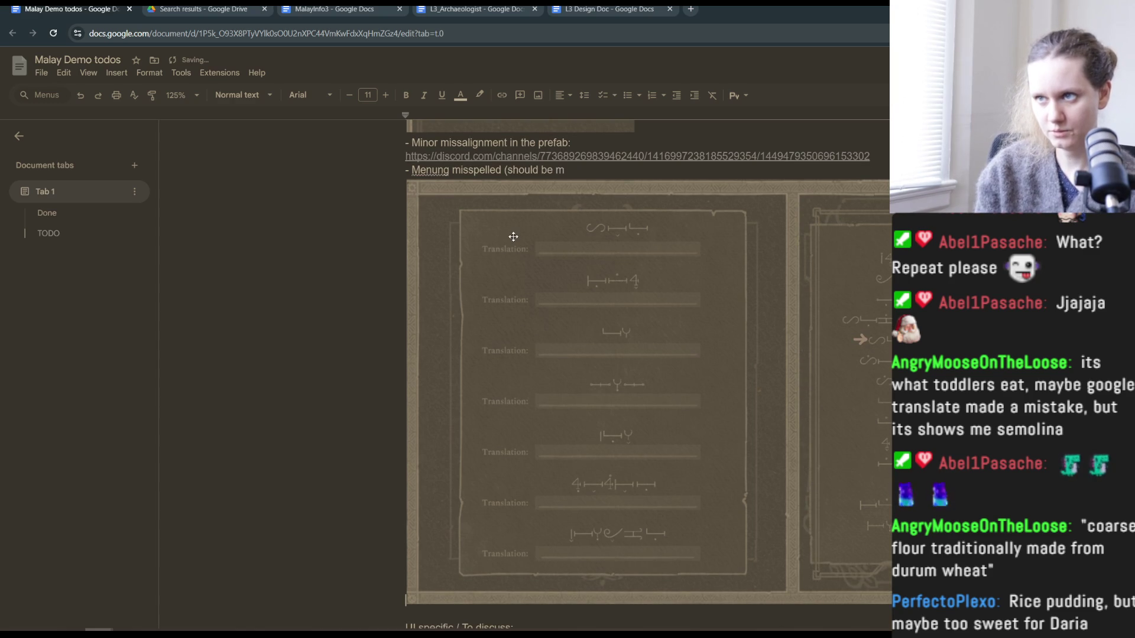
text())
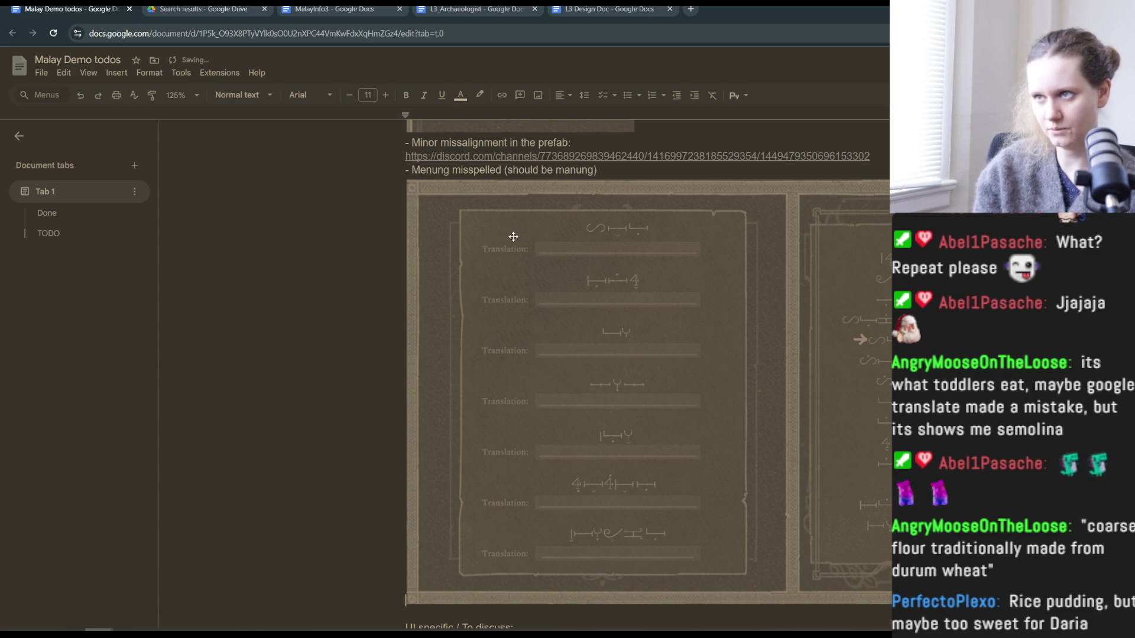
- Move the Menung line and its image into Done, below the kra puzzle item
triple_click(406, 168)
key(ctrl+c)
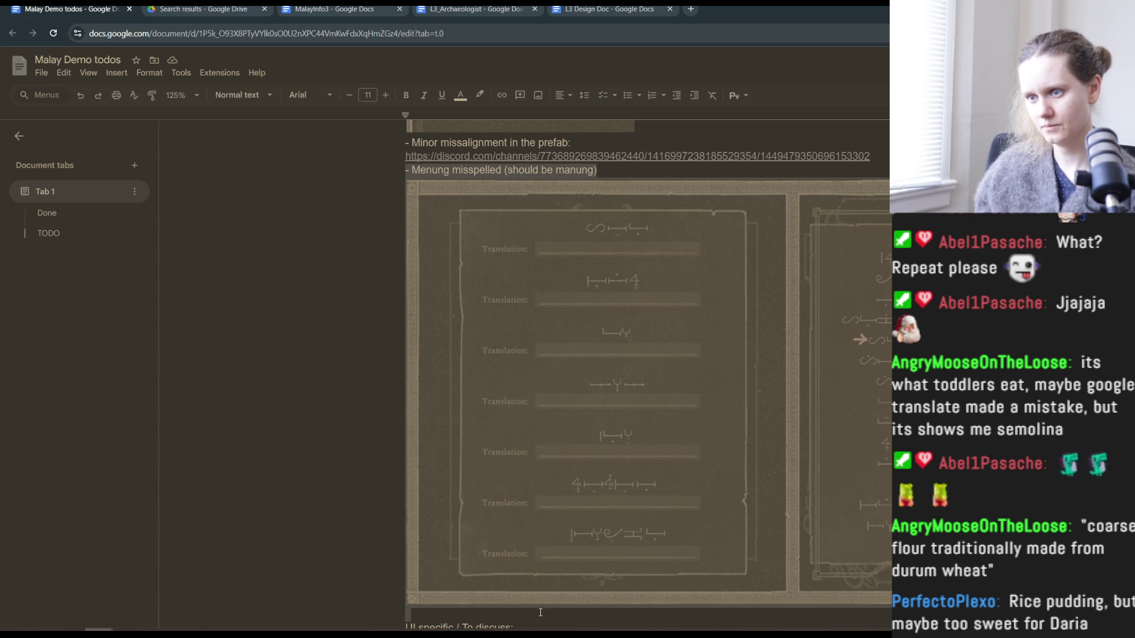
key(Delete)
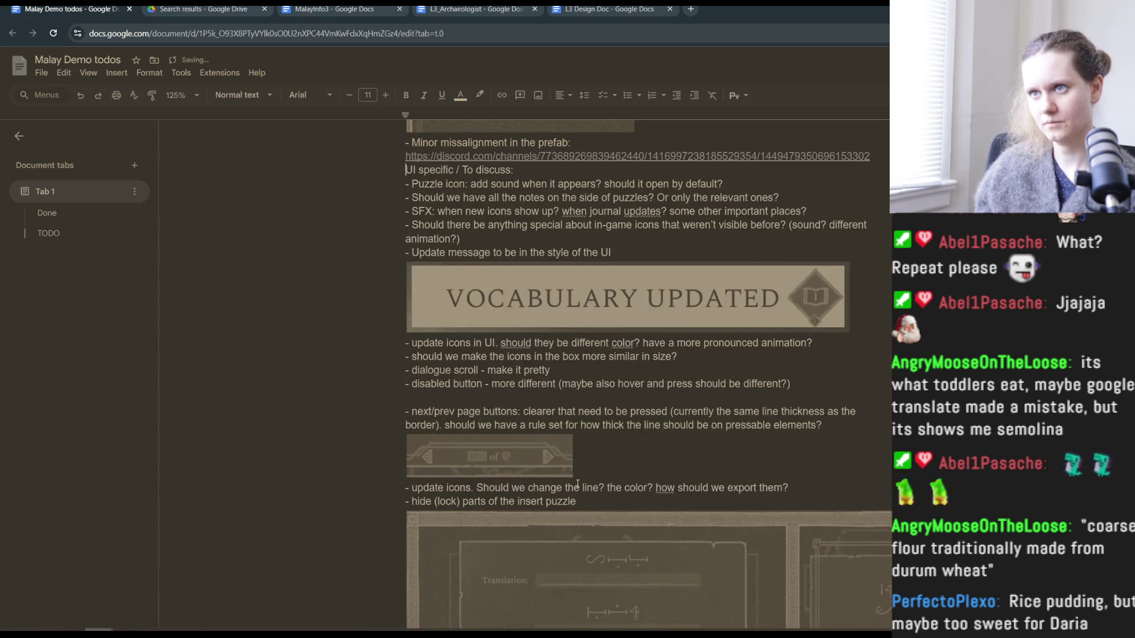
scroll(508, 402, up, 6)
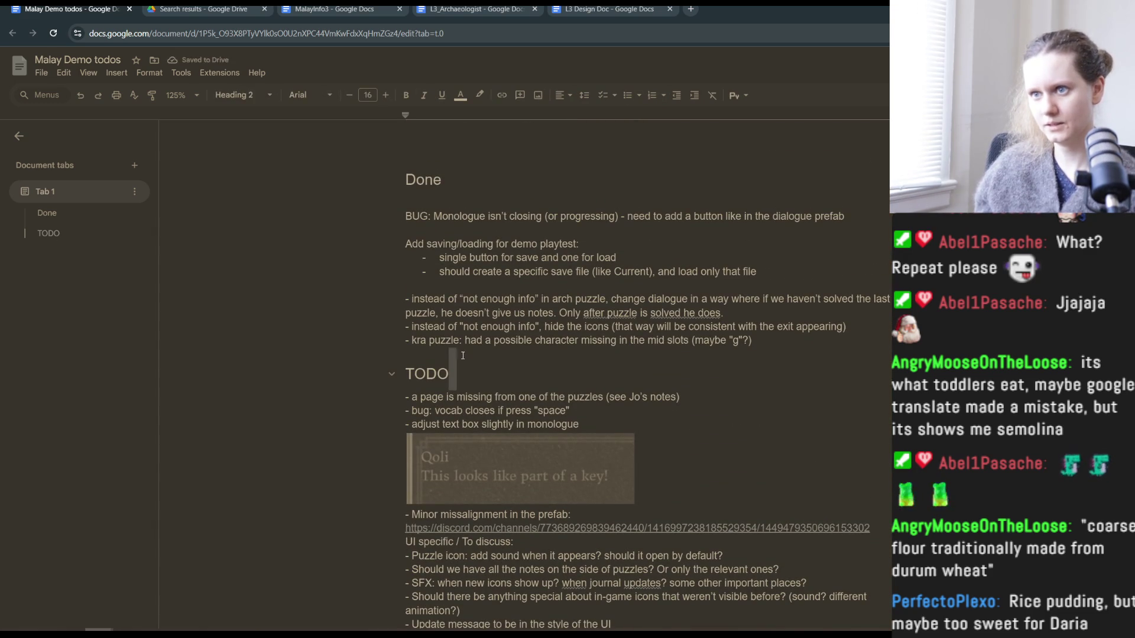
click(781, 342)
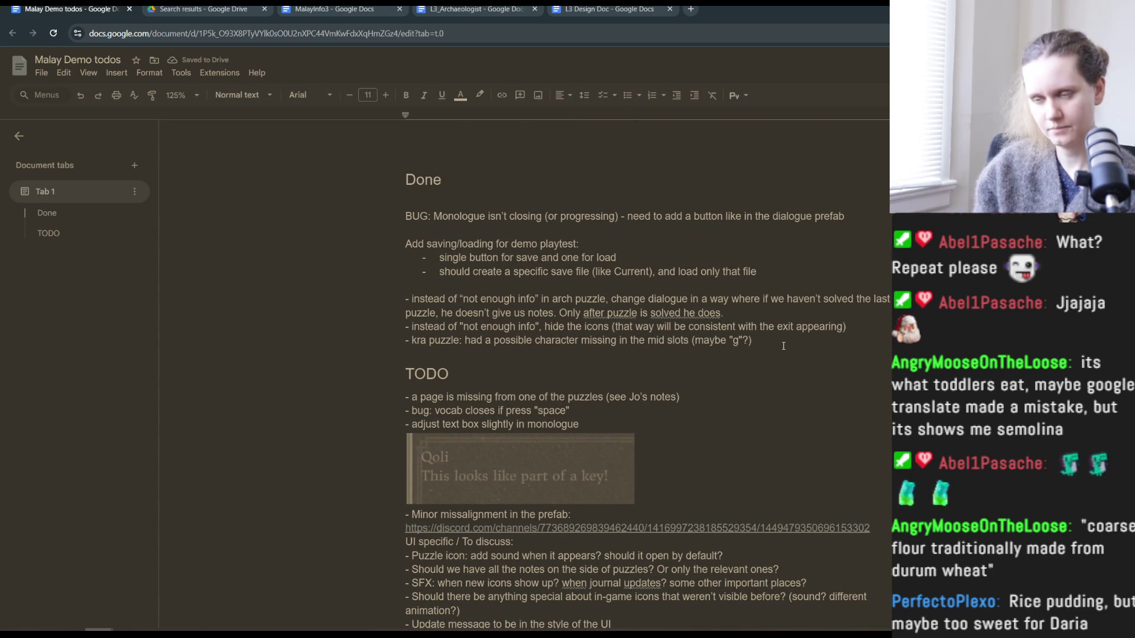
key(Return)
key(ctrl+v)
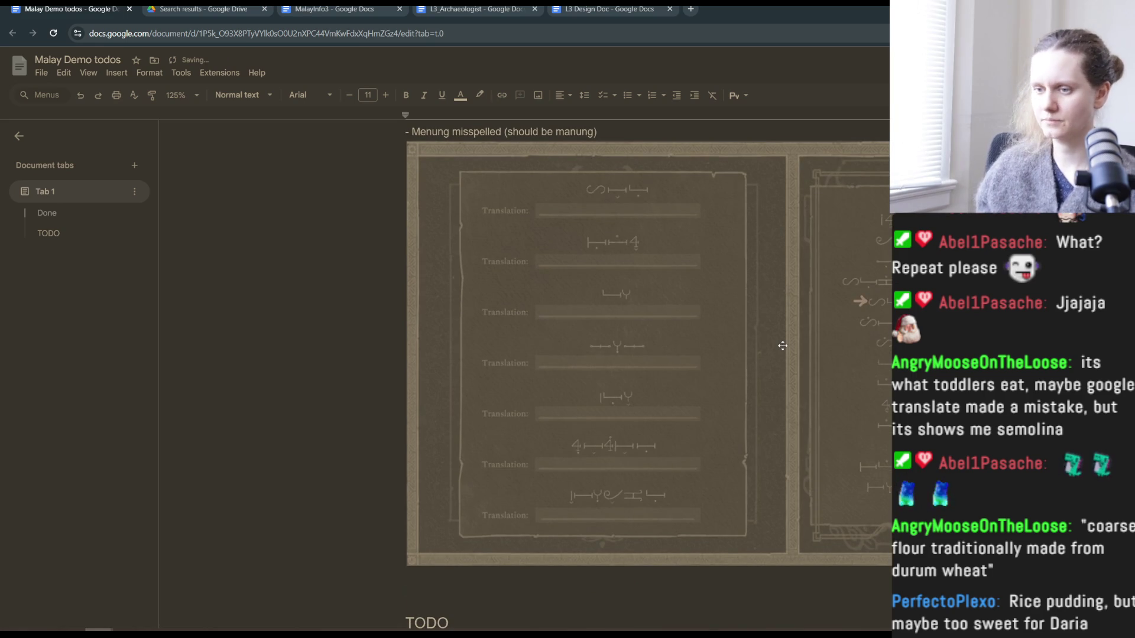
scroll(783, 346, down, 6)
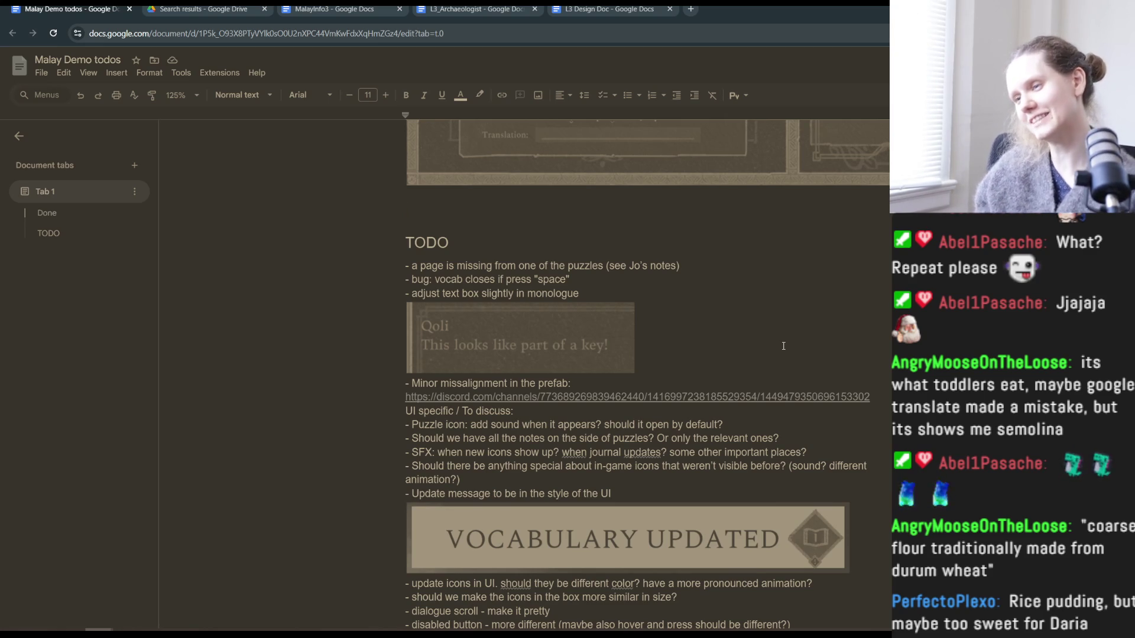
- Insert a blank line above the 'UI specific / To discuss:' heading
click(402, 414)
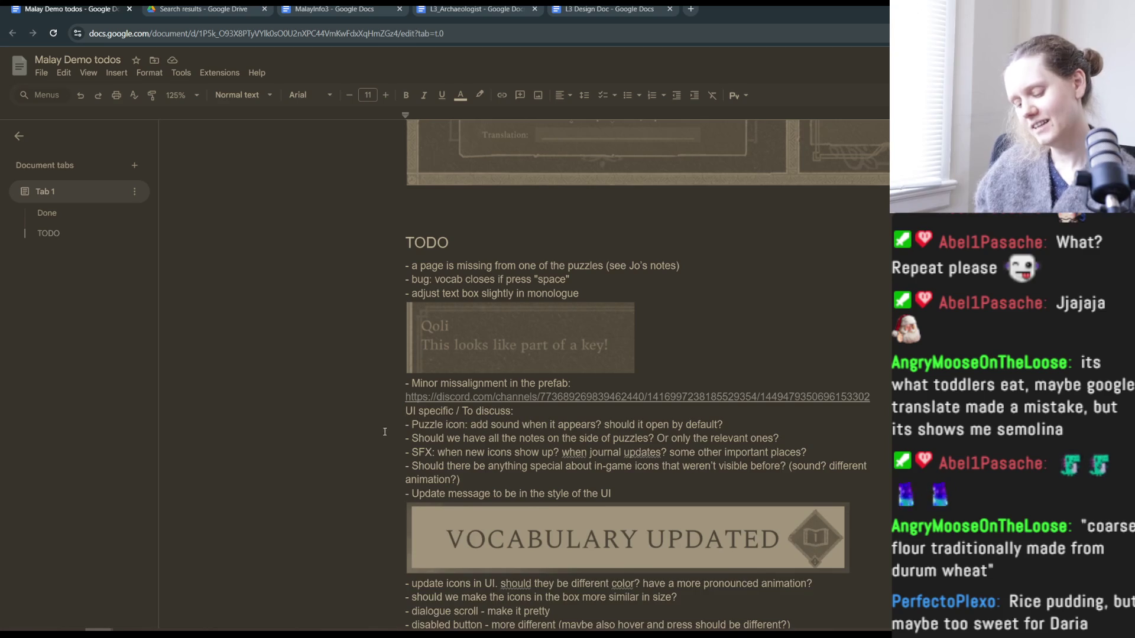
key(Return)
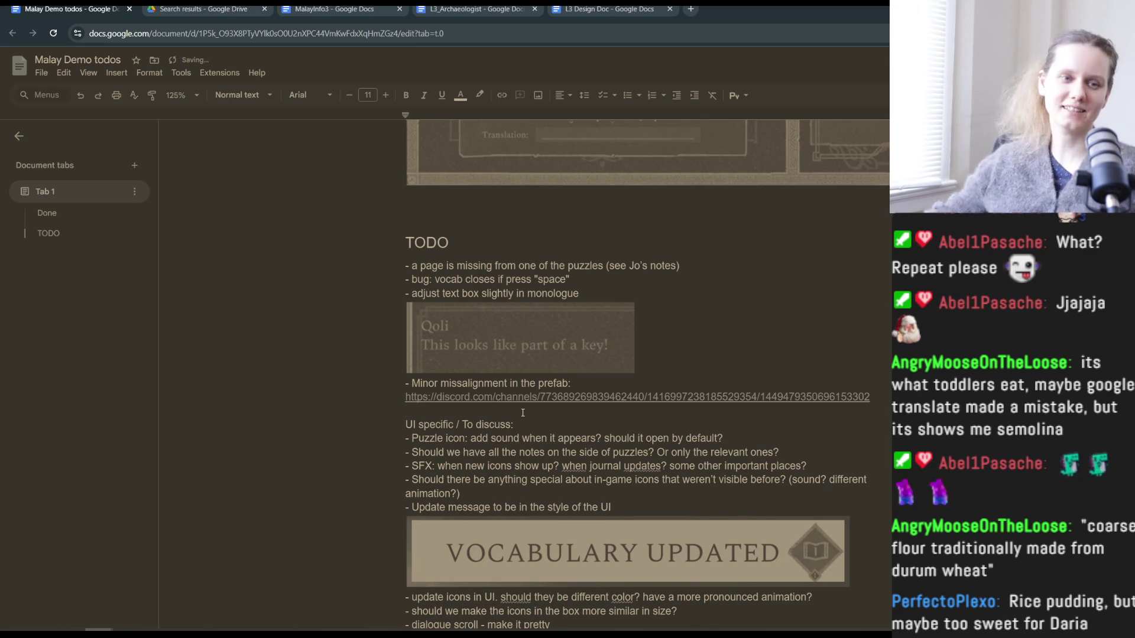